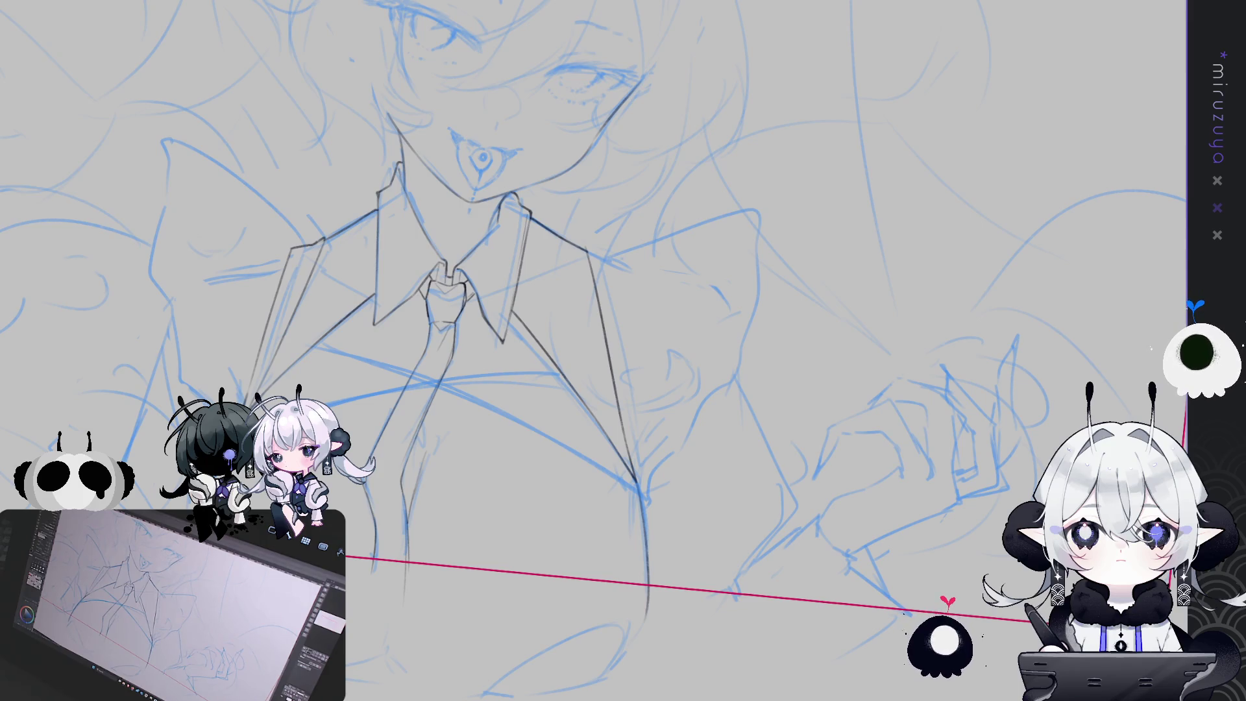
# Trace the right lapel edge in dark line from the collar down toward the chest.
pyautogui.scroll(-2, 624, 324)
pyautogui.scroll(2, 623, 324)
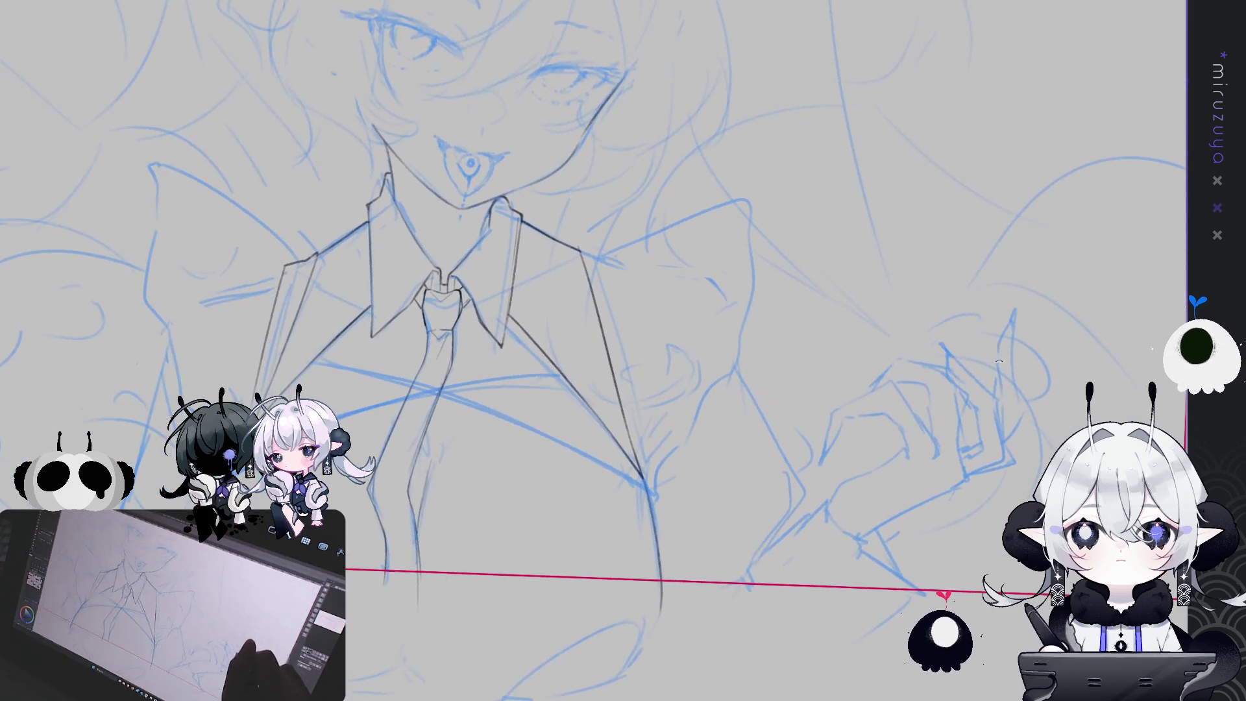
pyautogui.moveTo(999, 361); pyautogui.dragTo(591, 186)
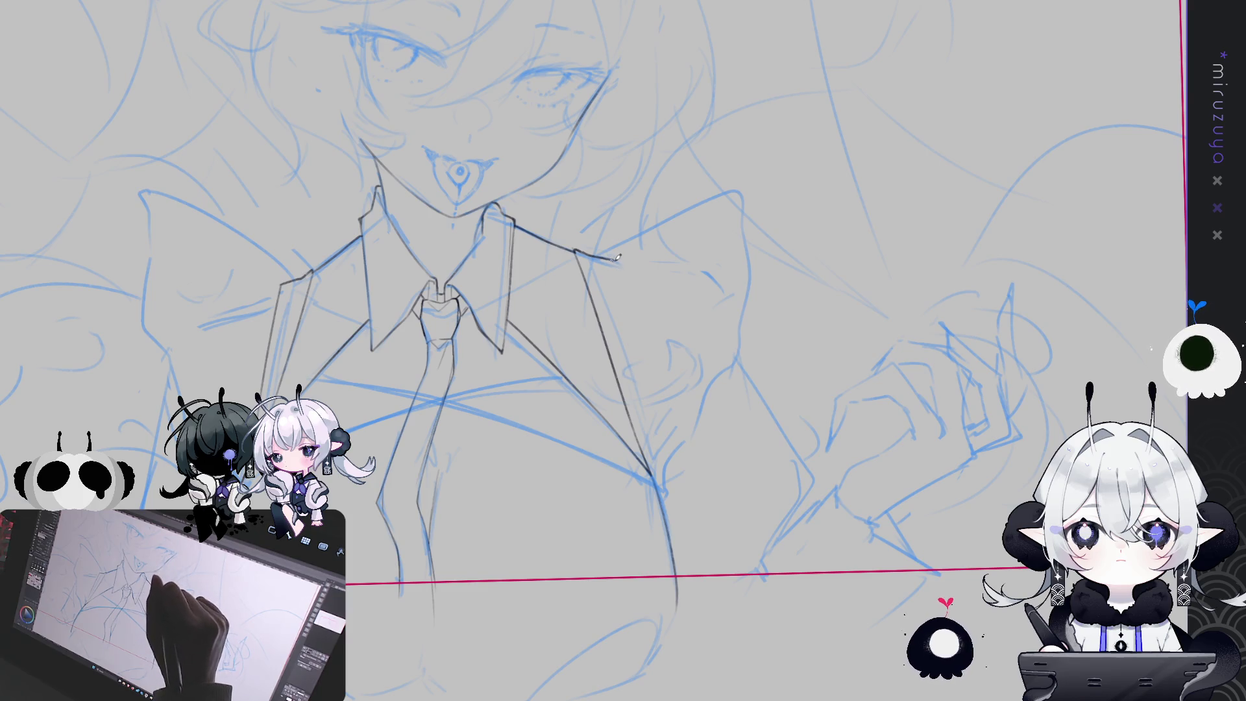
pyautogui.moveTo(611, 254); pyautogui.dragTo(655, 474)
pyautogui.moveTo(633, 357); pyautogui.dragTo(651, 465)
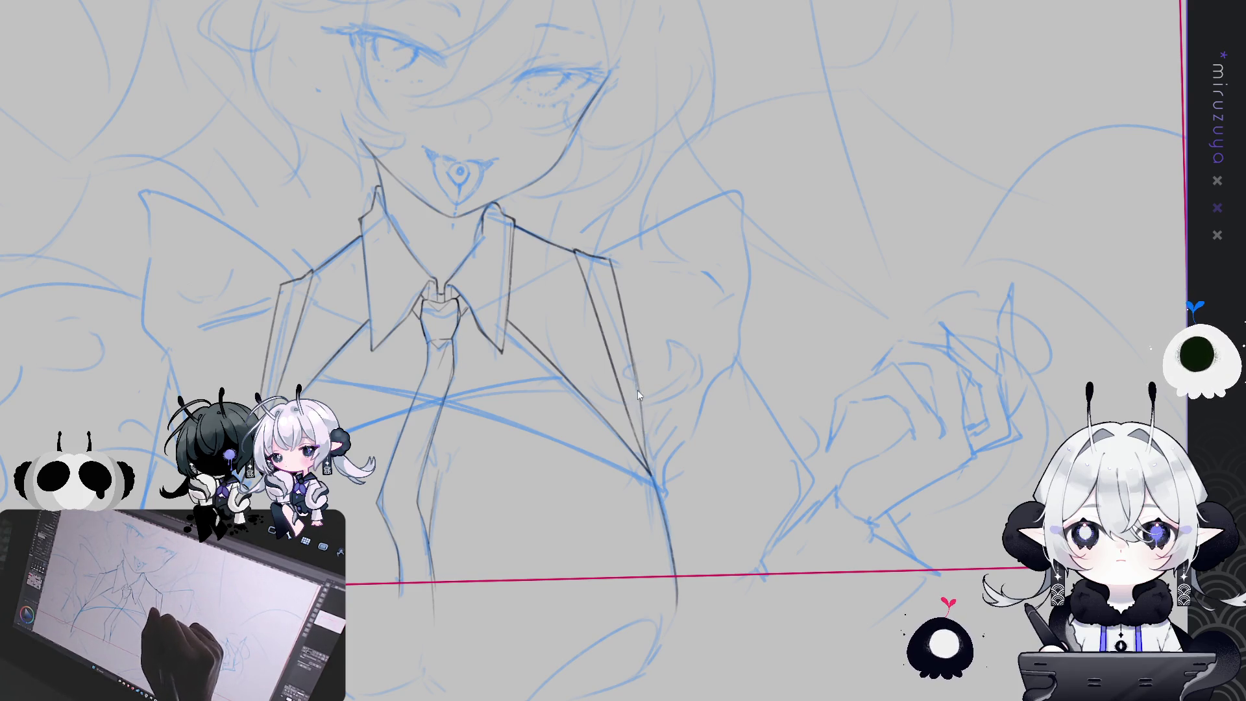
# Draw a line rising from the right collar corner.
pyautogui.scroll(-2, 652, 406)
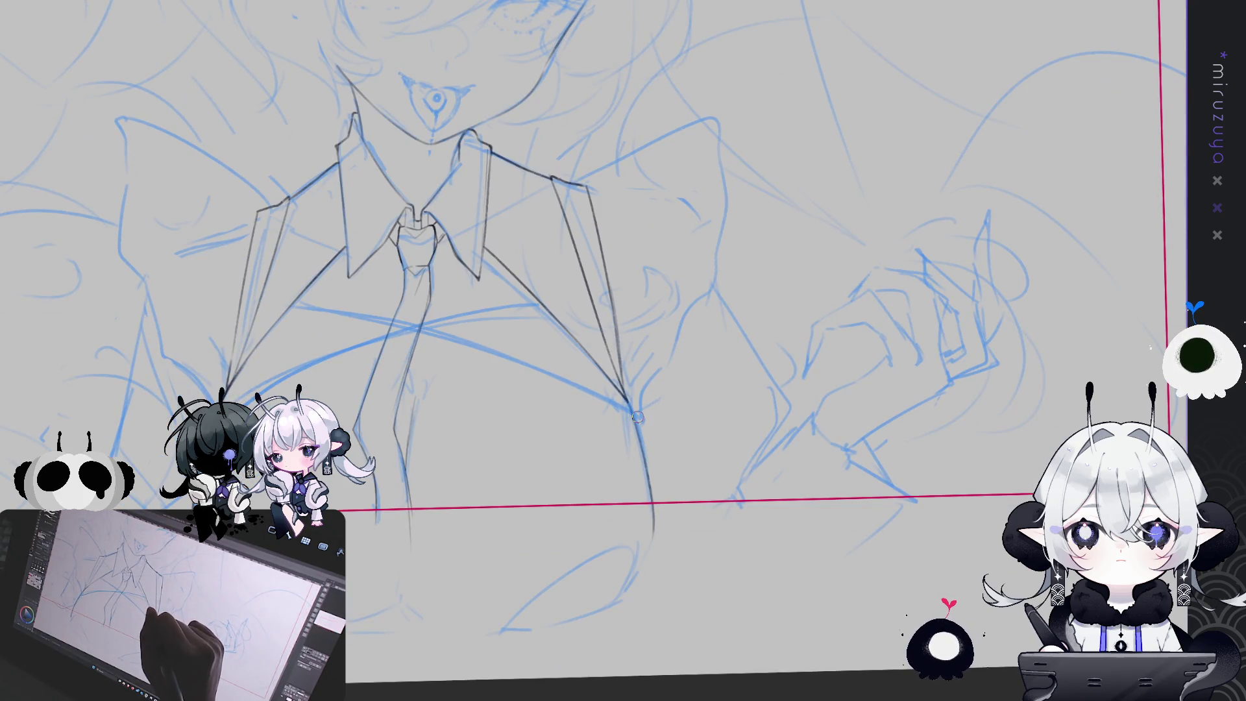
pyautogui.moveTo(710, 493); pyautogui.dragTo(790, 514)
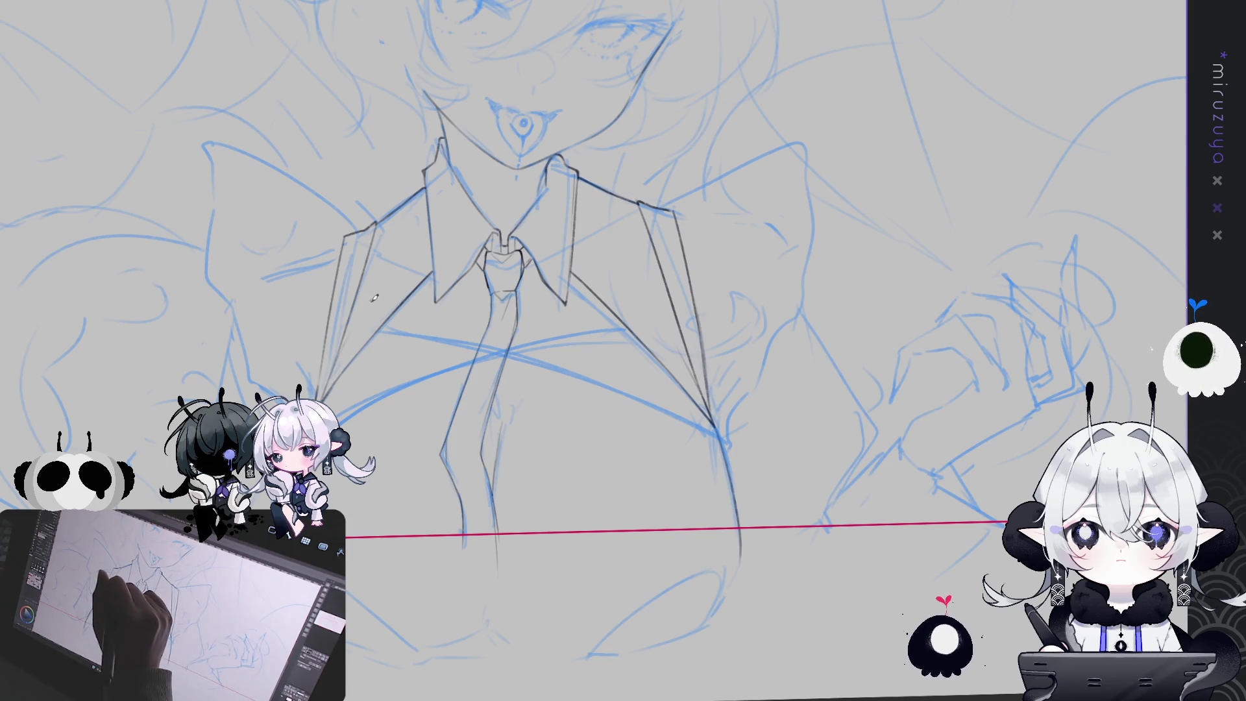
pyautogui.moveTo(736, 230); pyautogui.dragTo(731, 262)
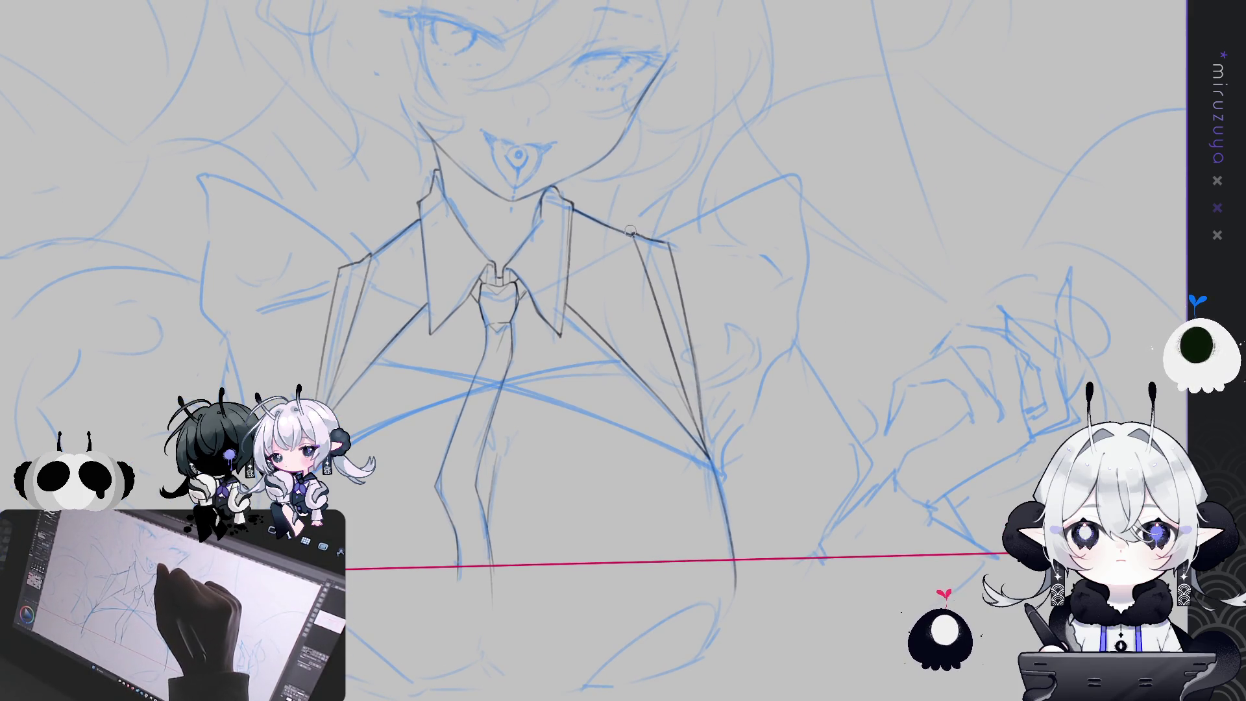
pyautogui.moveTo(632, 230)
pyautogui.mouseDown()
pyautogui.moveTo(714, 311)
pyautogui.moveTo(729, 305)
pyautogui.mouseUp()
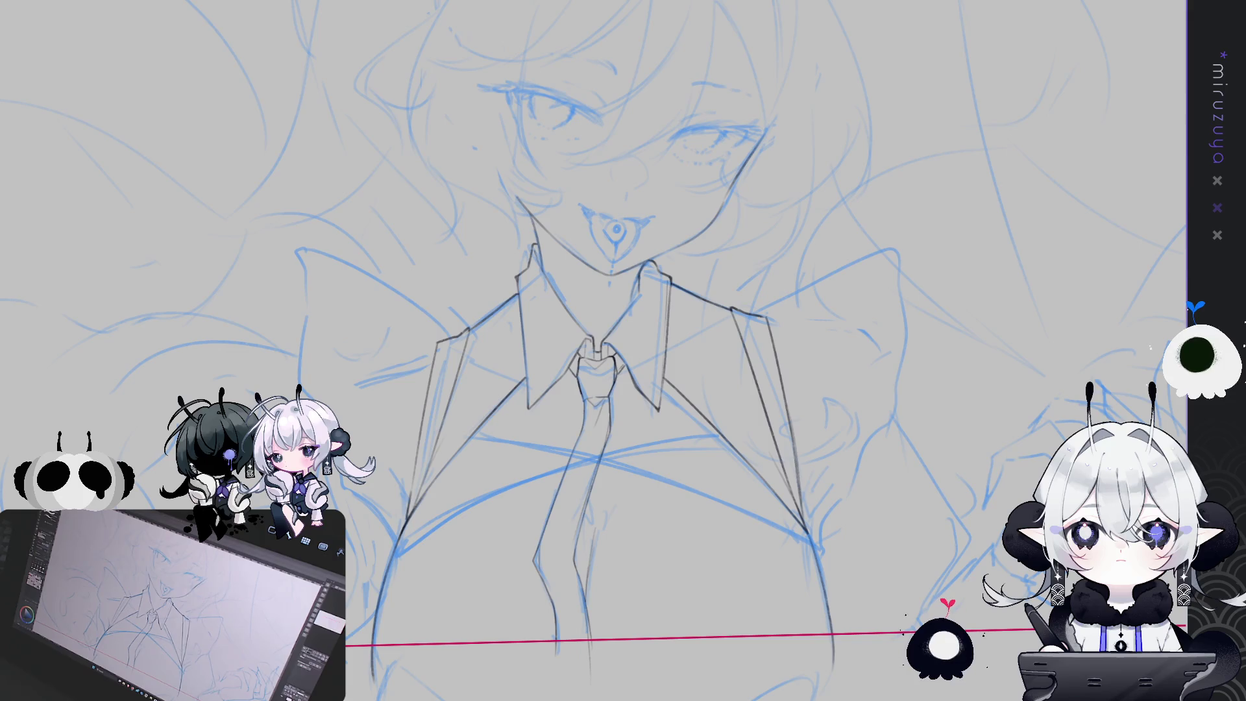
pyautogui.moveTo(1012, 455)
pyautogui.mouseDown()
pyautogui.moveTo(1024, 313)
pyautogui.moveTo(1012, 305)
pyautogui.moveTo(812, 363)
pyautogui.mouseUp()
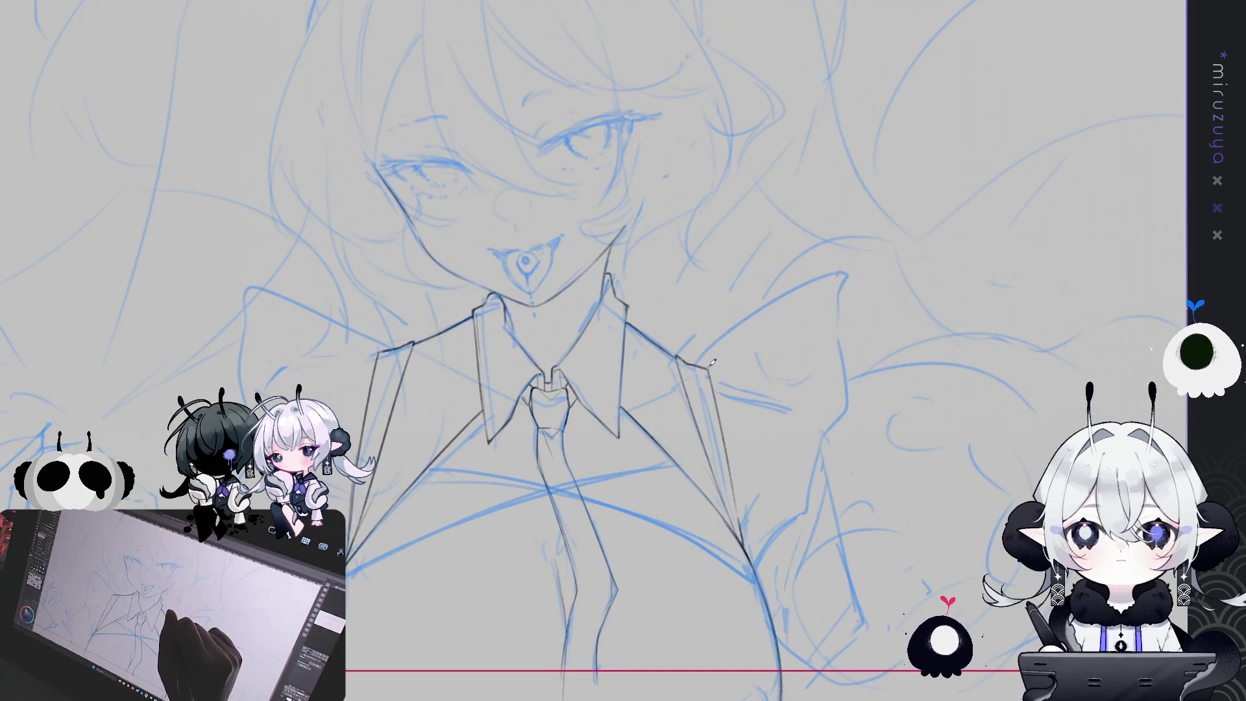
pyautogui.moveTo(716, 364); pyautogui.dragTo(839, 284)
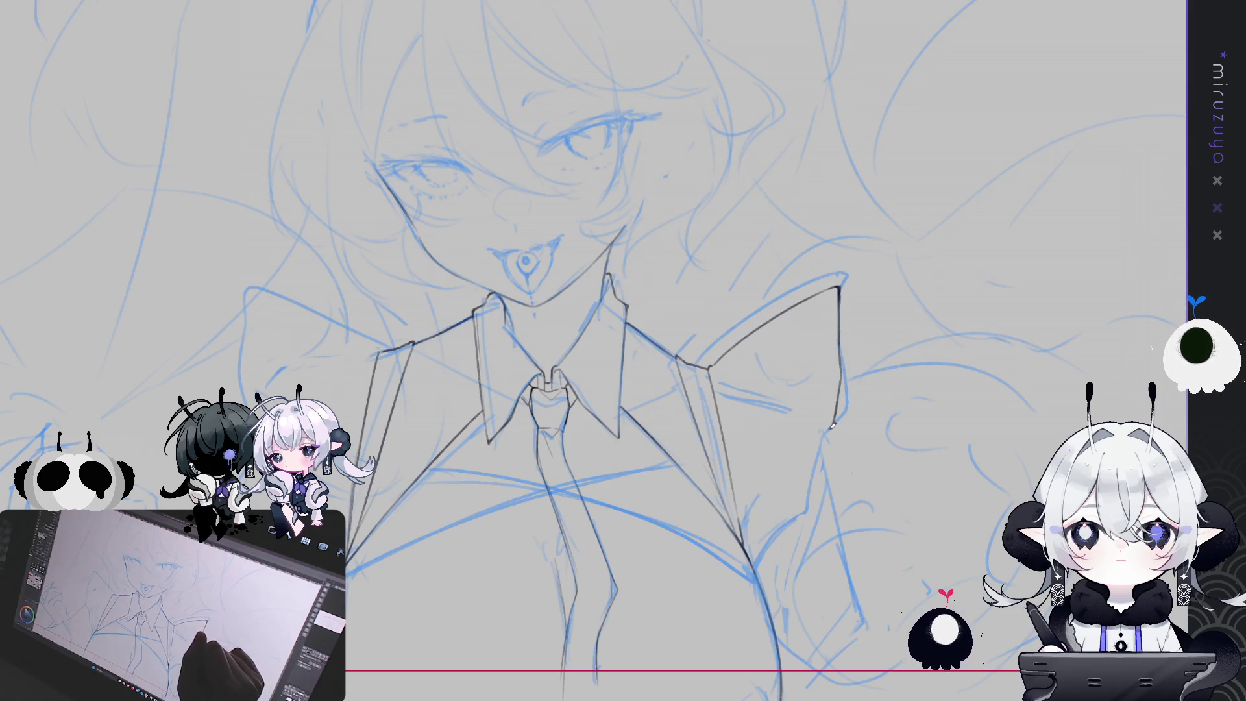
# Outline the bow's right edge from the collar corner, redrawing it lower after undoing a misplaced stroke.
pyautogui.moveTo(826, 446); pyautogui.dragTo(800, 516)
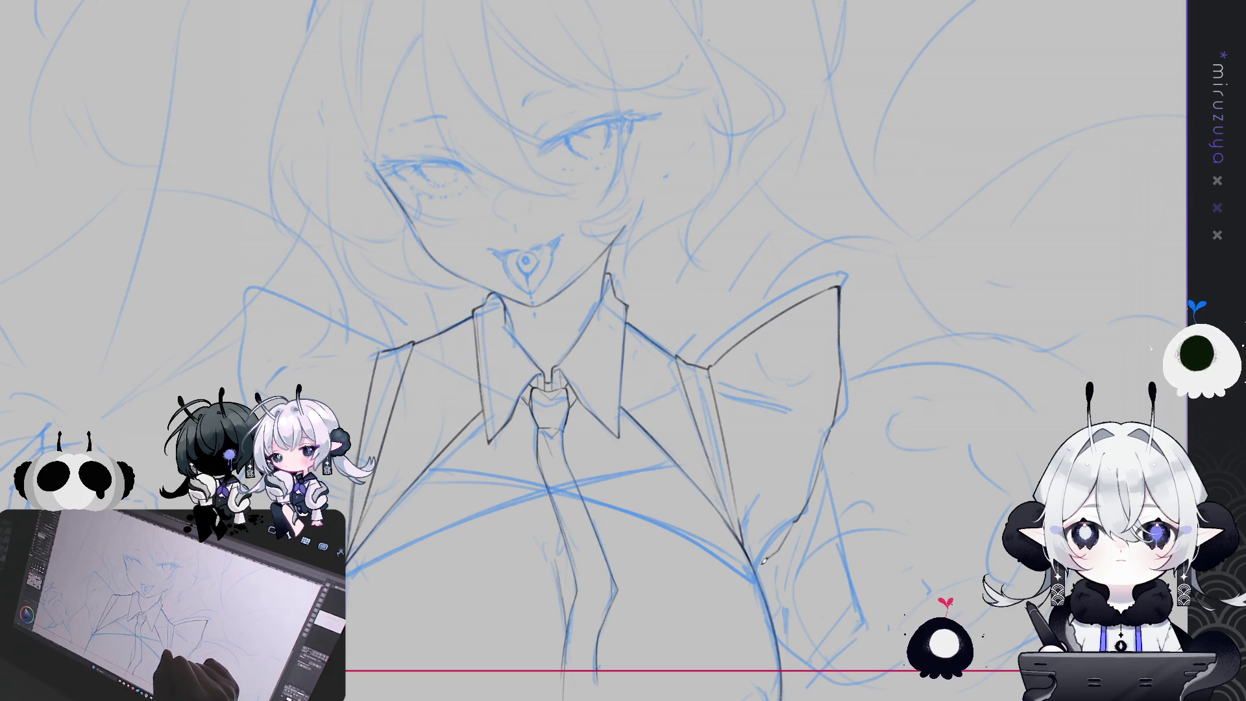
pyautogui.hotkey('ctrl', 'z')
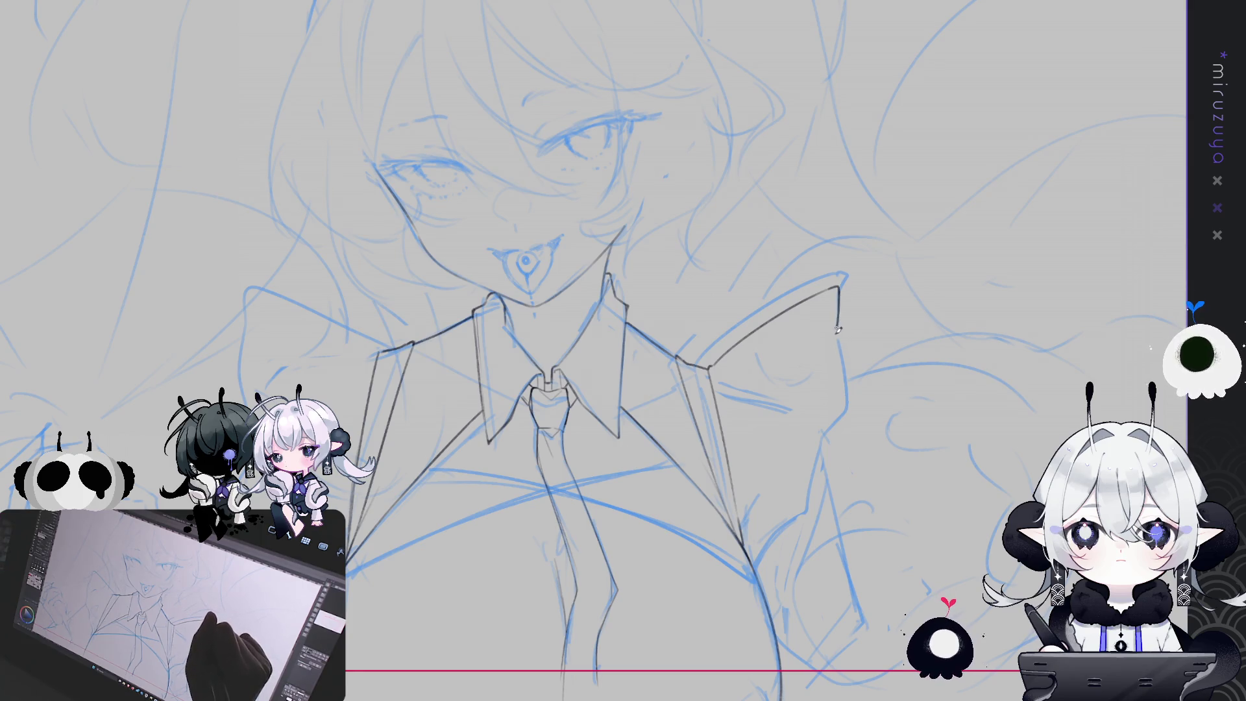
pyautogui.moveTo(838, 367)
pyautogui.mouseDown()
pyautogui.moveTo(812, 498)
pyautogui.moveTo(768, 553)
pyautogui.mouseUp()
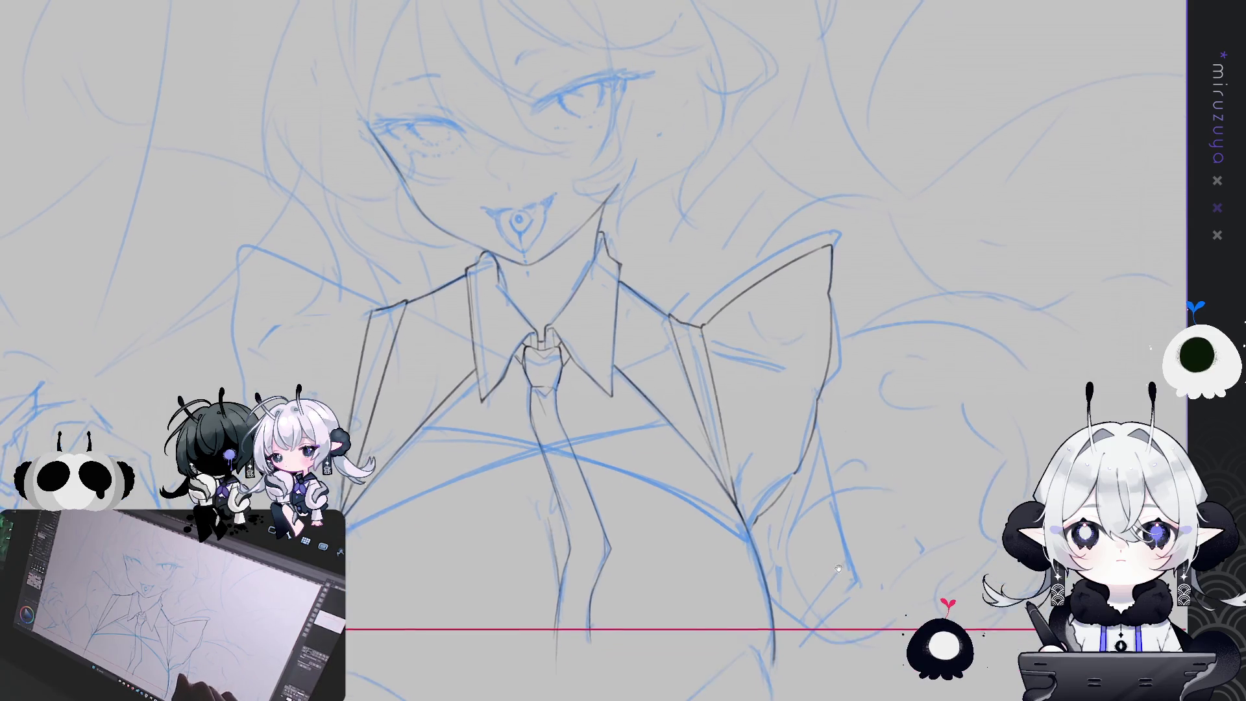
pyautogui.moveTo(260, 78)
pyautogui.mouseDown()
pyautogui.moveTo(146, 143)
pyautogui.moveTo(100, 344)
pyautogui.mouseUp()
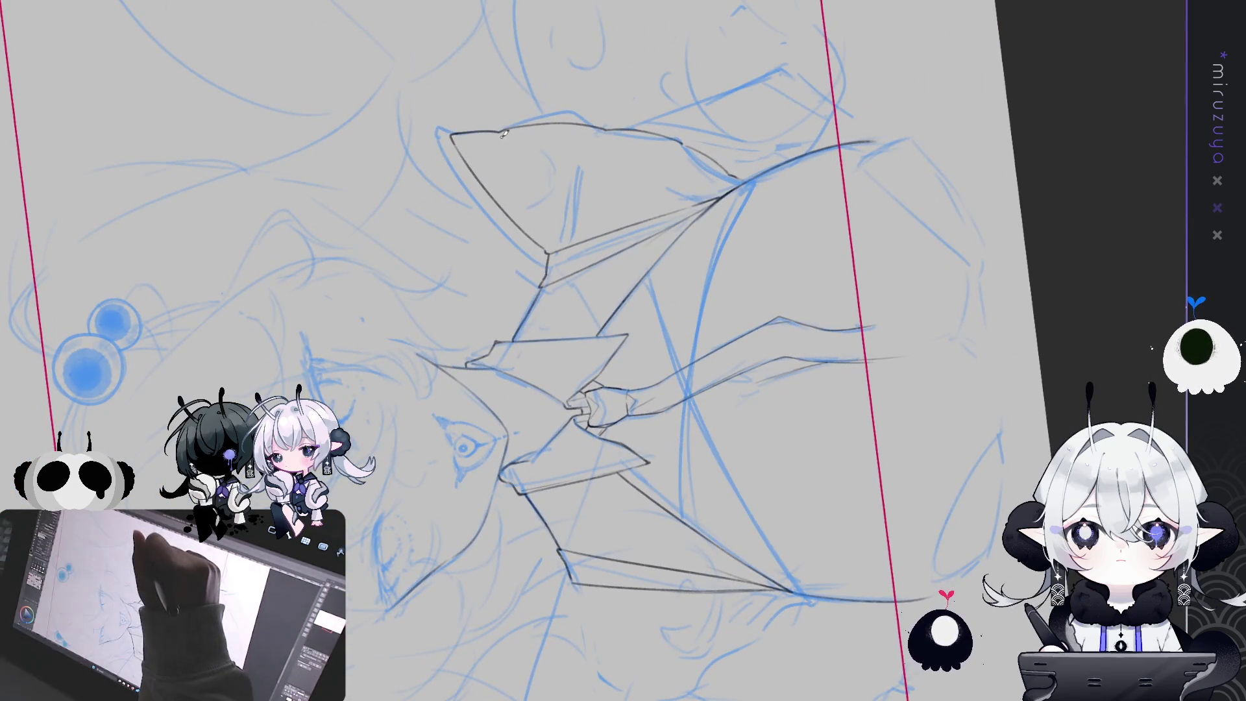
# Draw three fold lines inside the bow, the last a short one near its edge.
pyautogui.moveTo(500, 133); pyautogui.dragTo(548, 228)
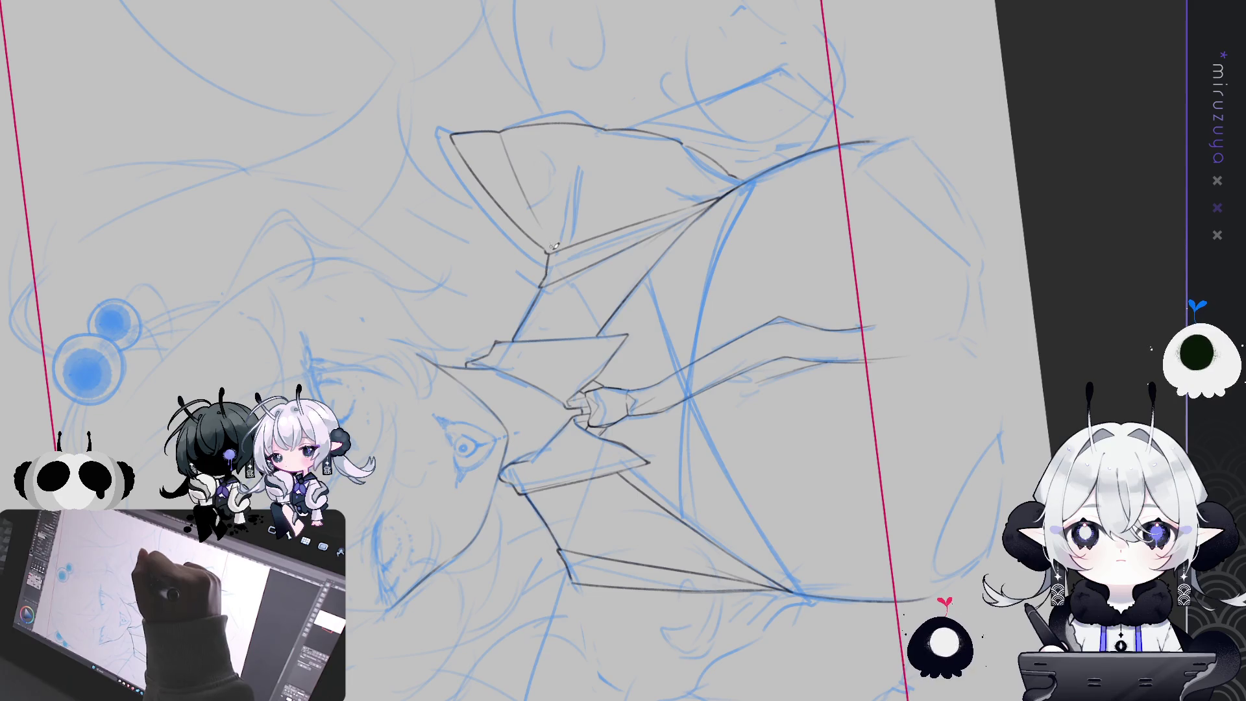
pyautogui.moveTo(604, 128); pyautogui.dragTo(610, 218)
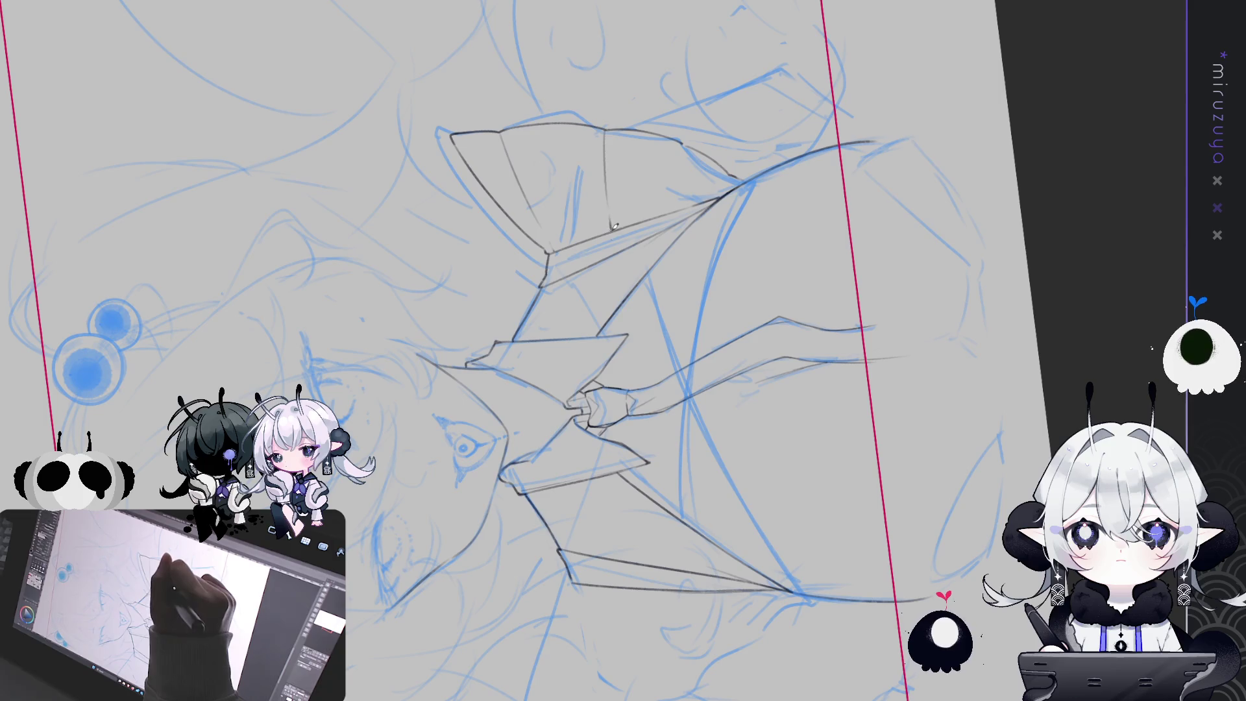
pyautogui.moveTo(683, 144); pyautogui.dragTo(683, 203)
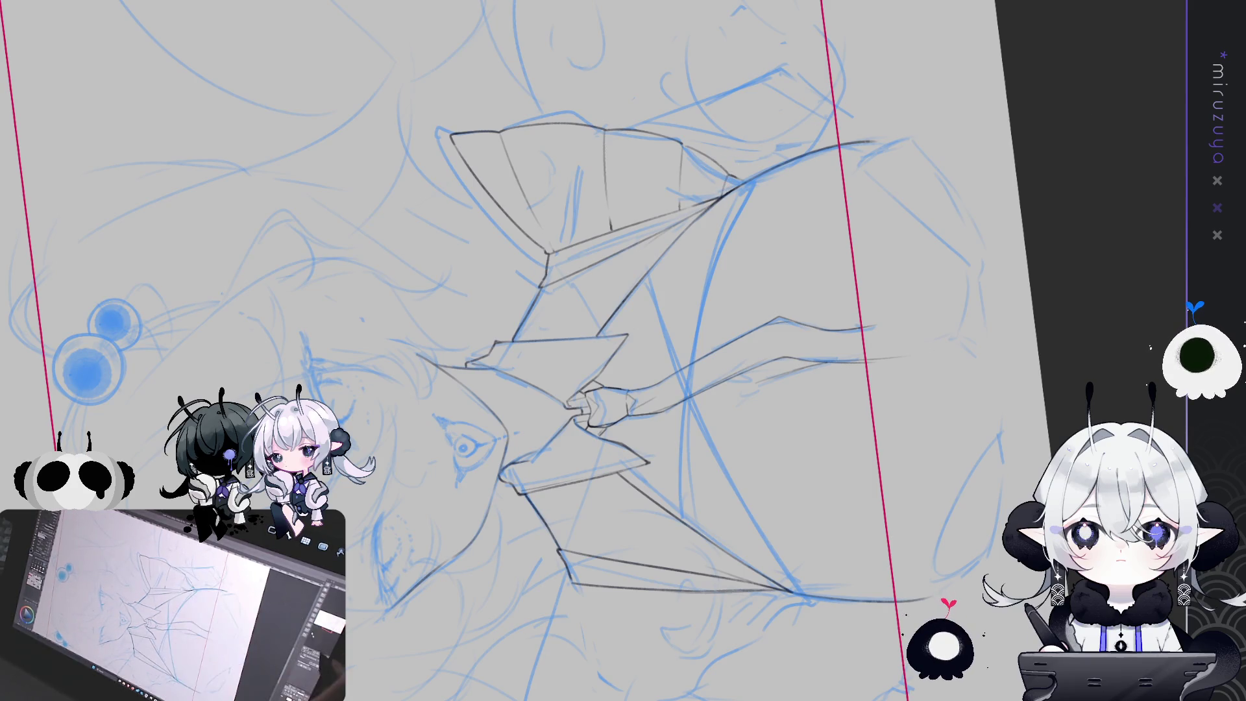
pyautogui.hotkey('ctrl', '0')
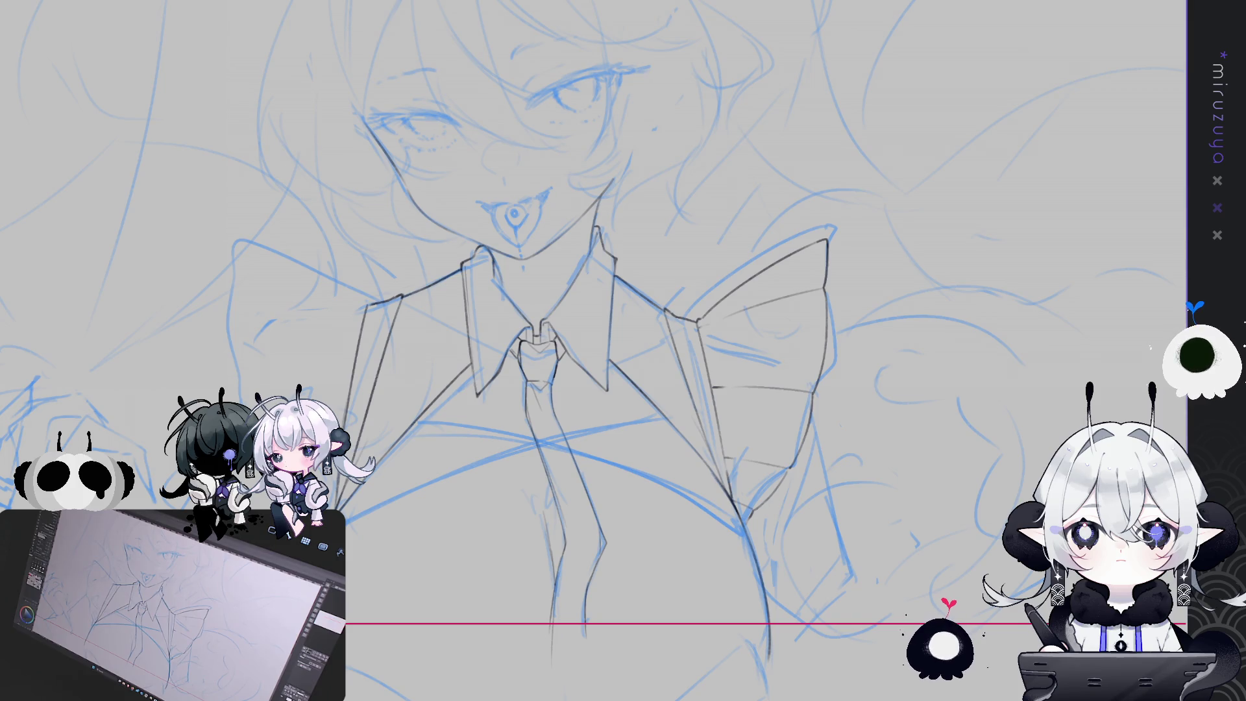
# Lasso and delete the bow on the right shoulder, and add a curve over the left shoulder.
pyautogui.hotkey('ctrl', '-')
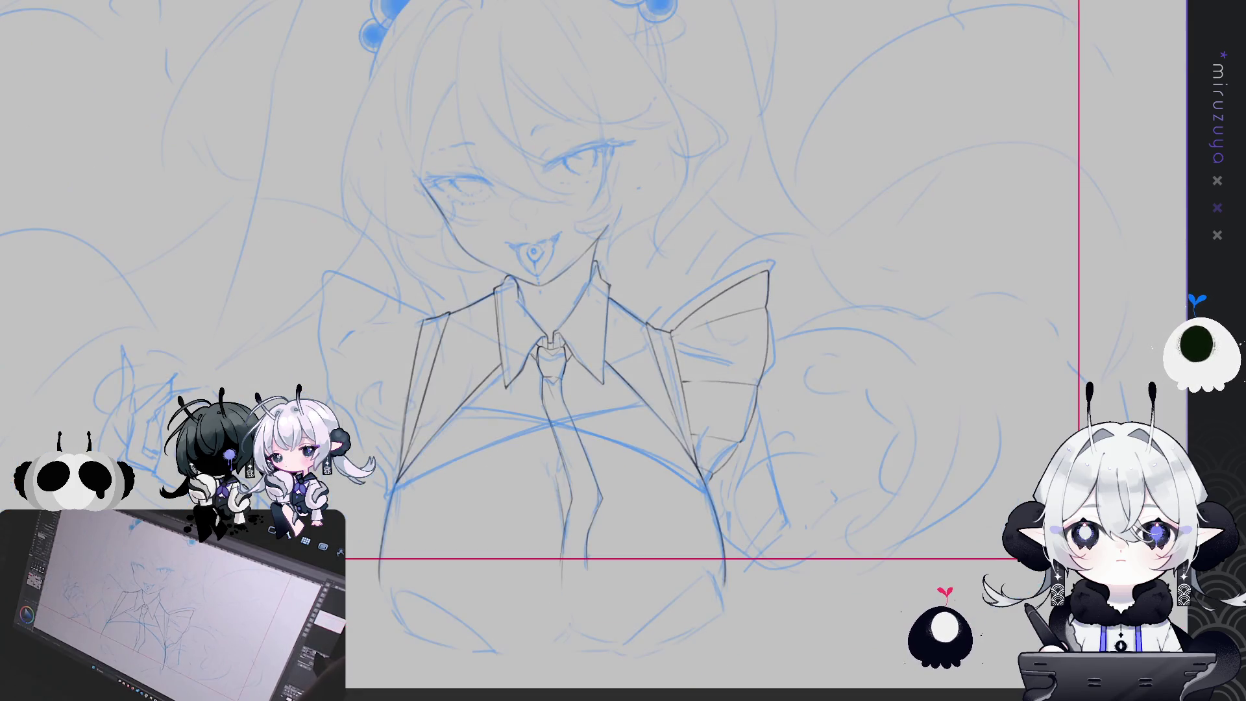
pyautogui.hotkey('ctrl', '-')
pyautogui.hotkey('ctrl', '+')
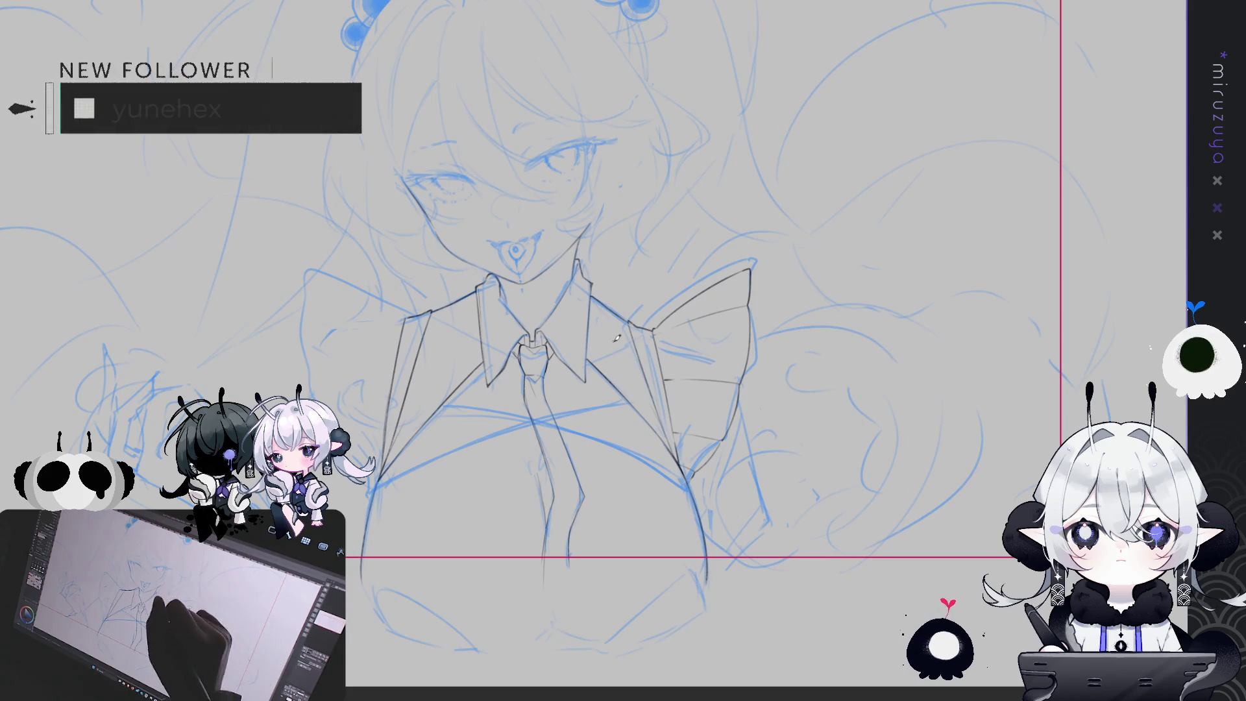
pyautogui.hotkey('ctrl', 'a')
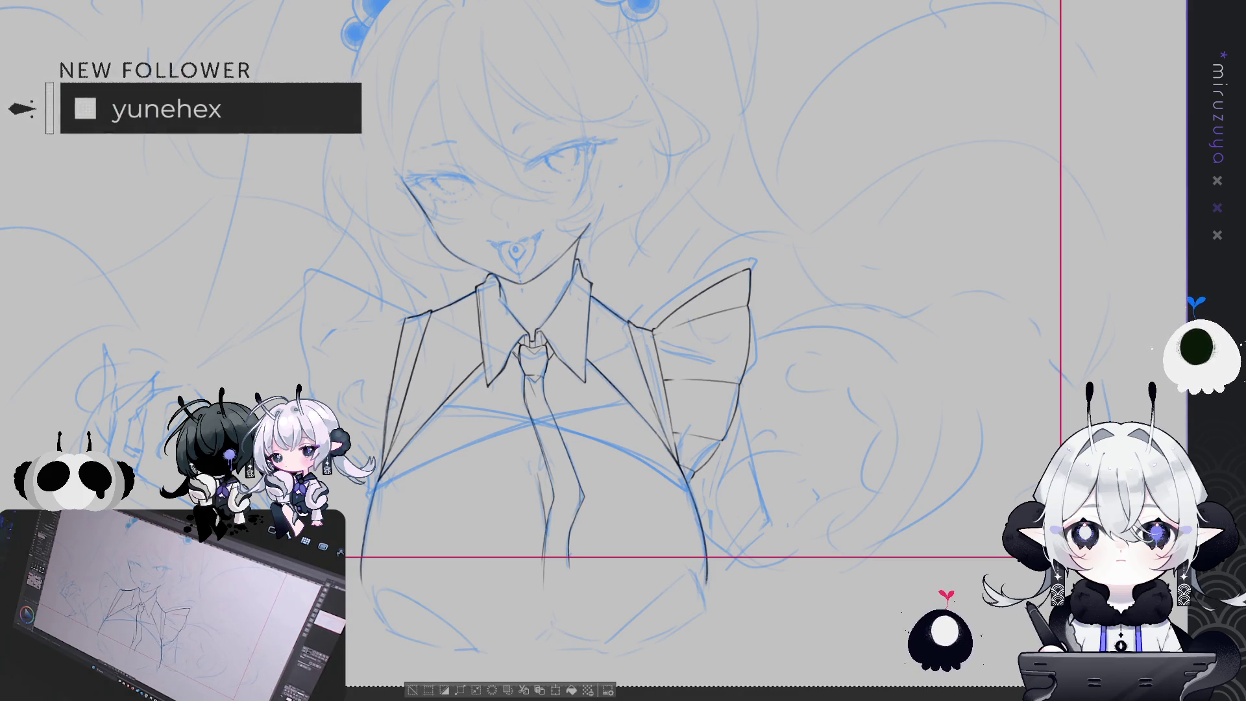
pyautogui.hotkey('ctrl', 'd')
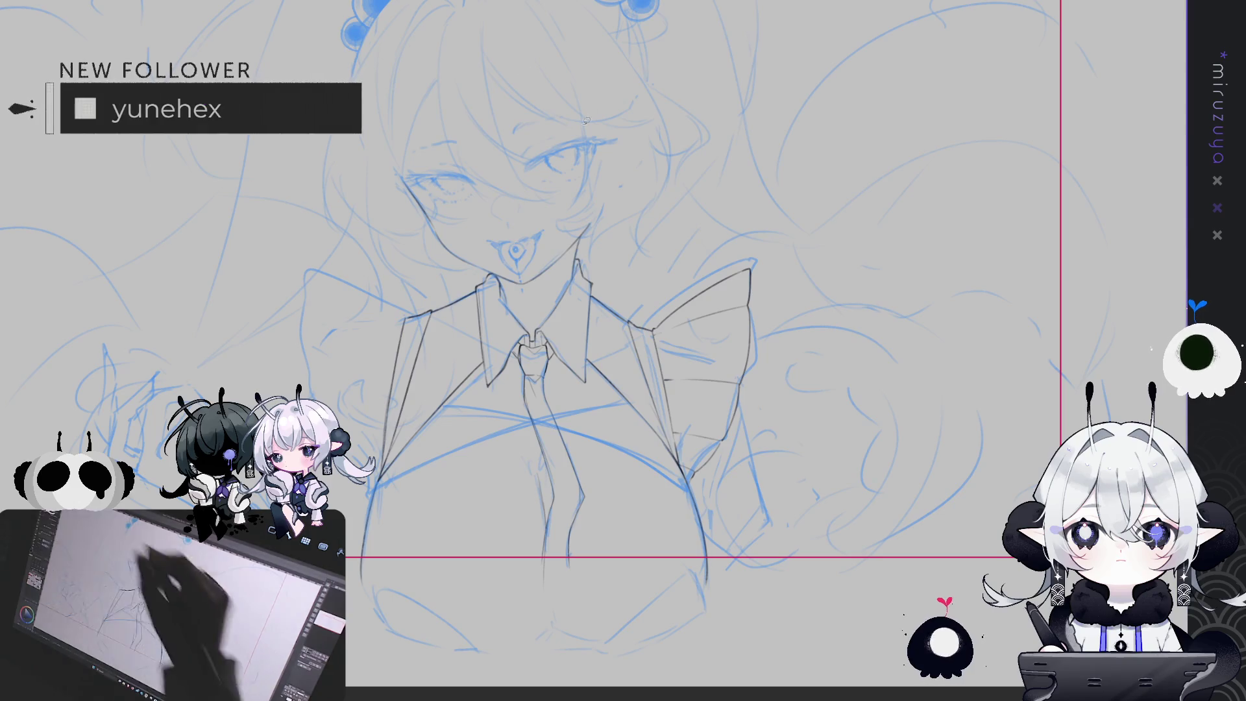
pyautogui.moveTo(669, 431)
pyautogui.mouseDown()
pyautogui.moveTo(631, 334)
pyautogui.moveTo(721, 235)
pyautogui.moveTo(691, 486)
pyautogui.mouseUp()
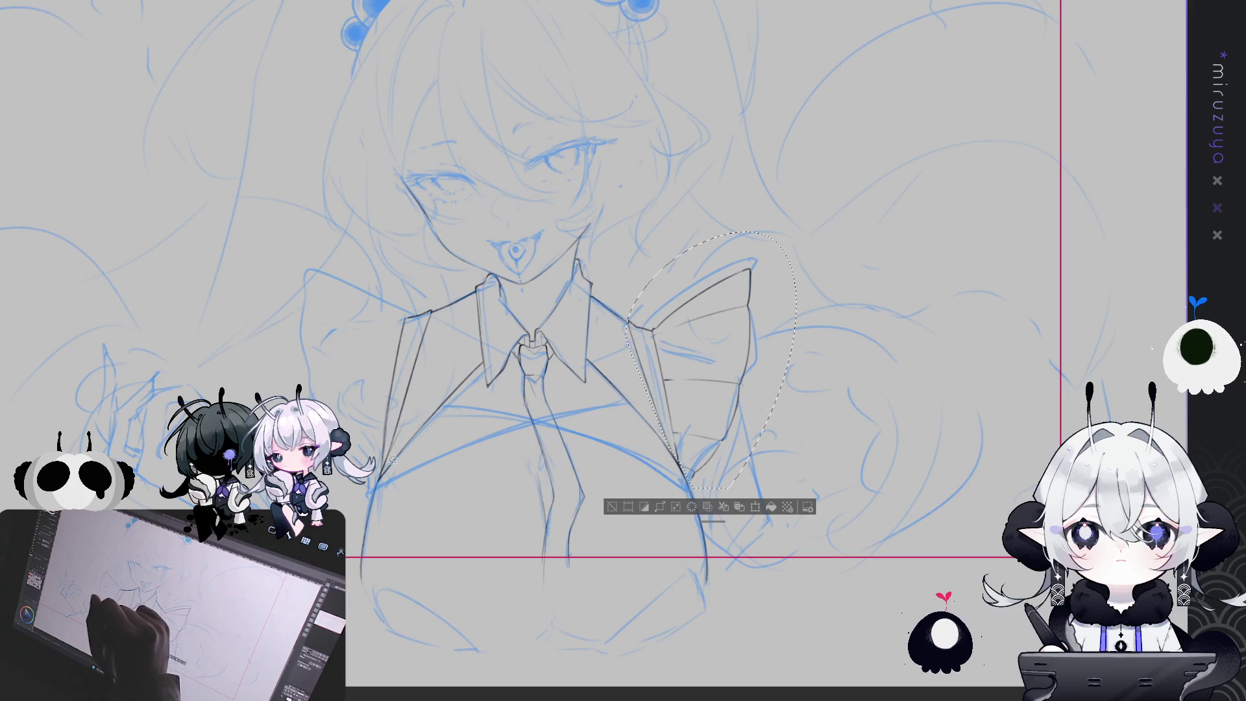
pyautogui.moveTo(375, 342); pyautogui.dragTo(388, 457)
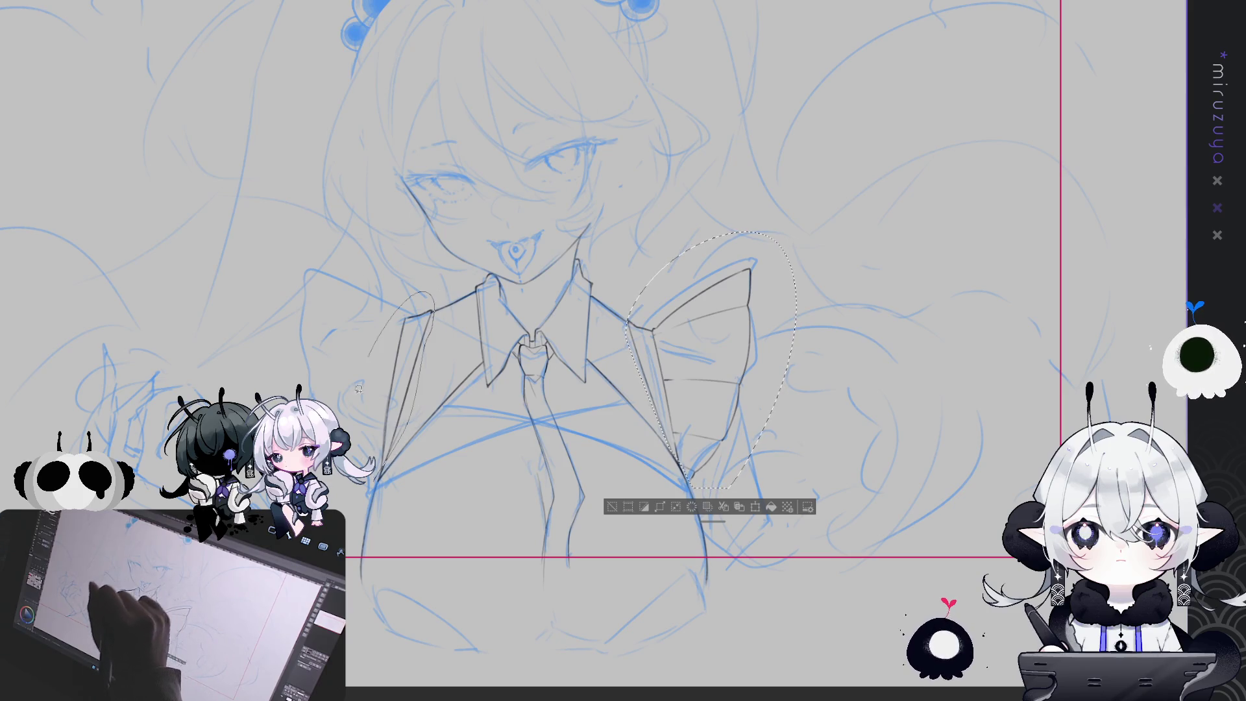
pyautogui.press('Delete')
pyautogui.hotkey('ctrl', 'd')
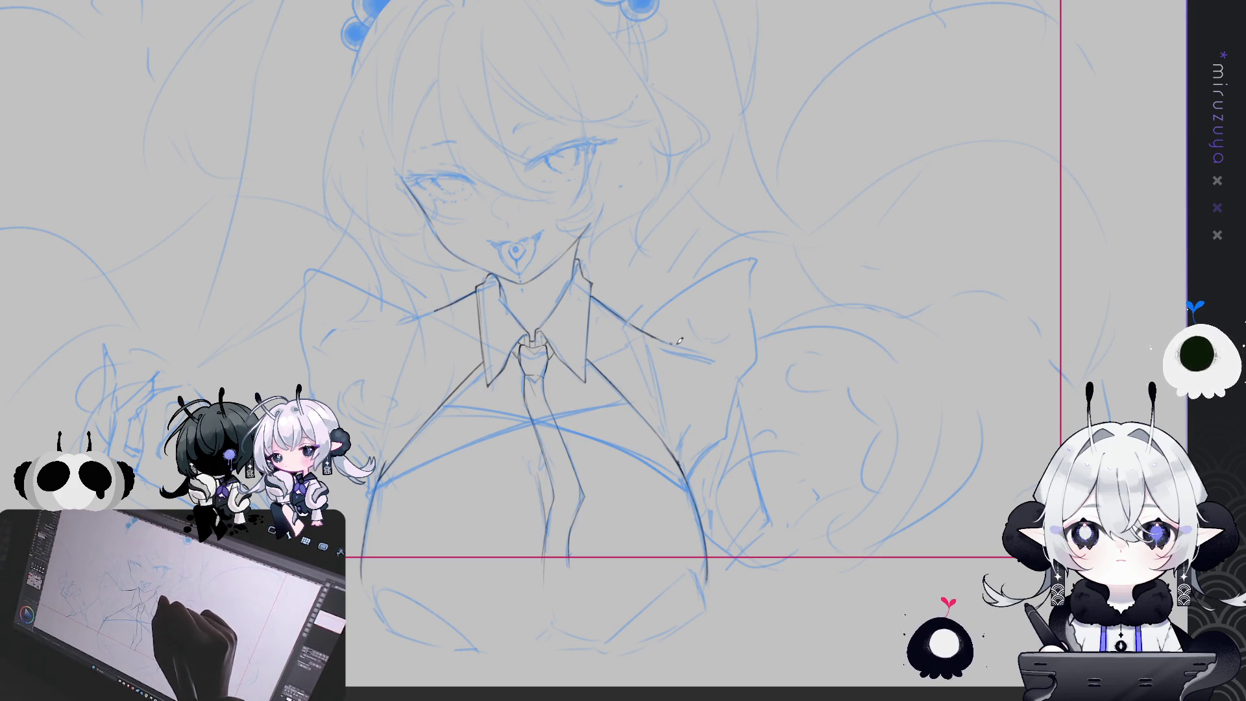
# Ink a jacket line running down from the collar's end.
pyautogui.moveTo(675, 342); pyautogui.dragTo(716, 355)
pyautogui.hotkey('ctrl', 'z')
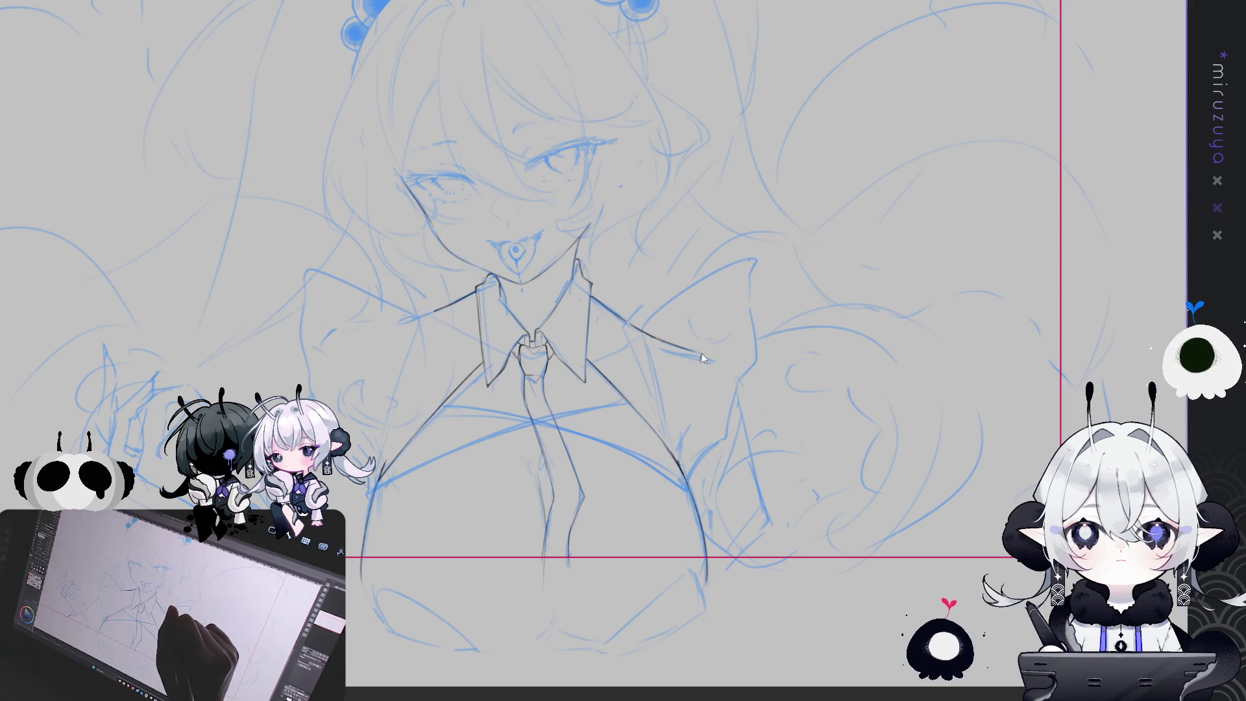
pyautogui.moveTo(702, 357); pyautogui.dragTo(700, 383)
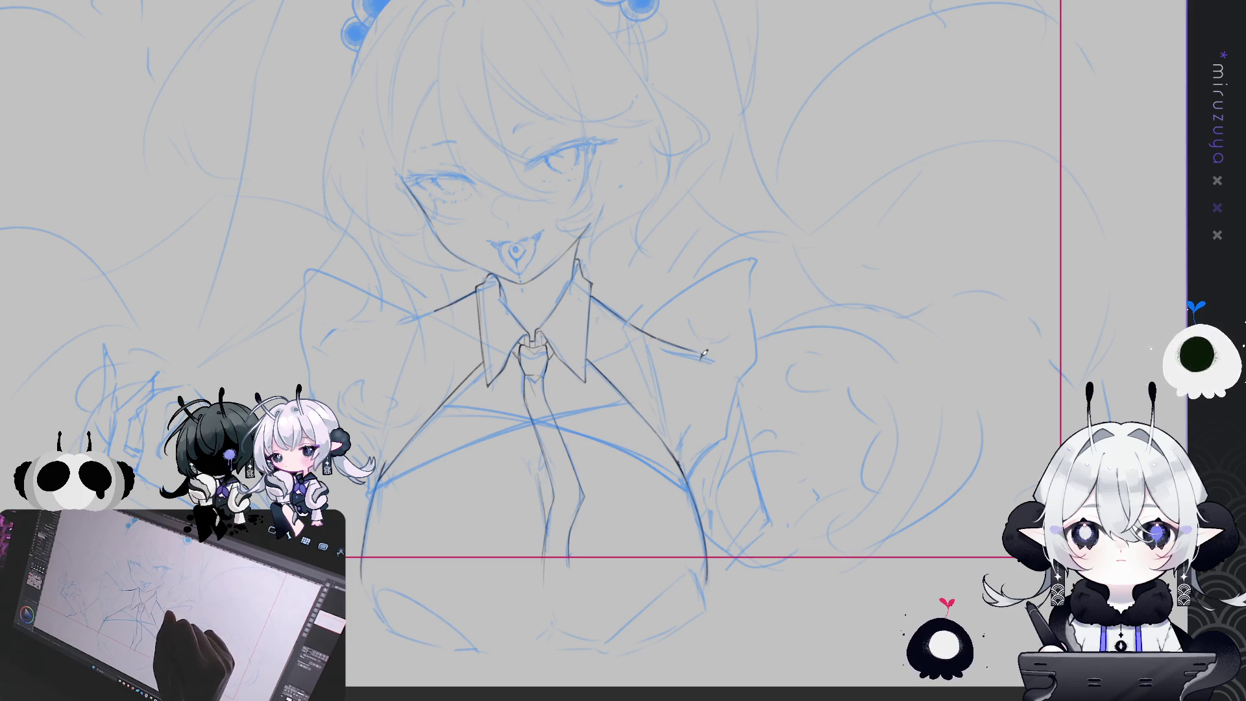
pyautogui.moveTo(699, 388); pyautogui.dragTo(683, 440)
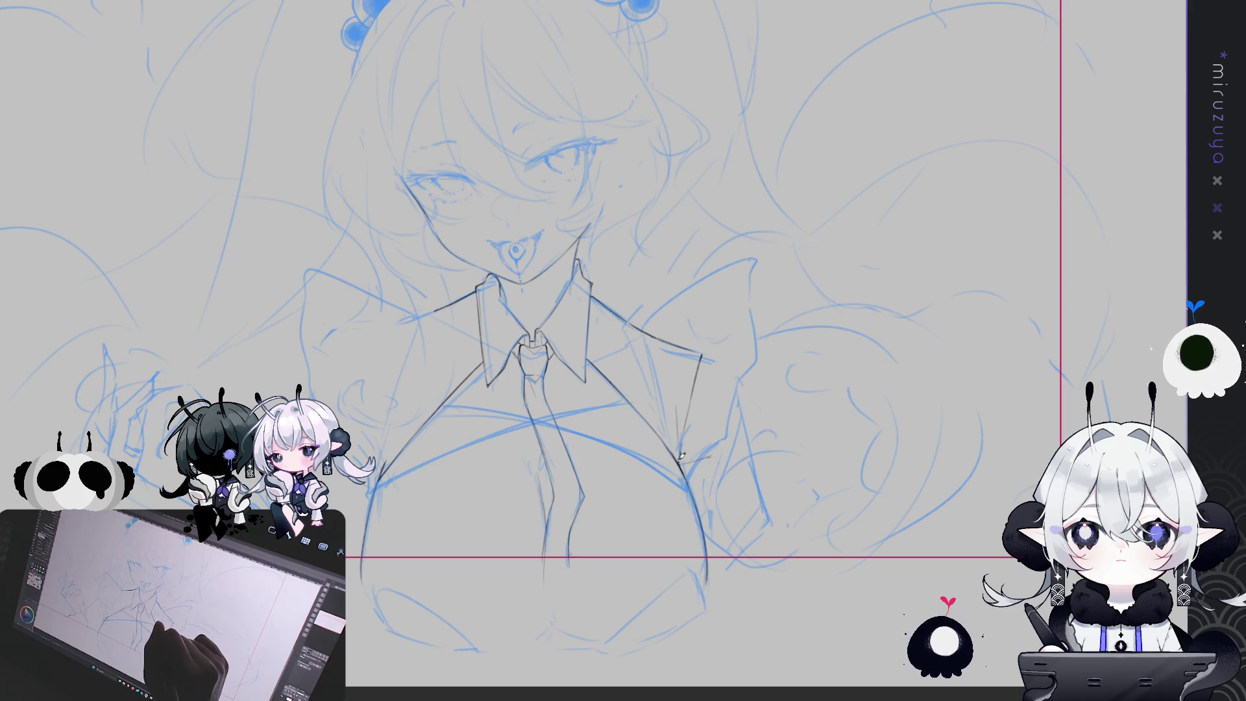
# Ink the jacket's right shoulder line, undoing failed attempts.
pyautogui.moveTo(781, 334); pyautogui.dragTo(742, 302)
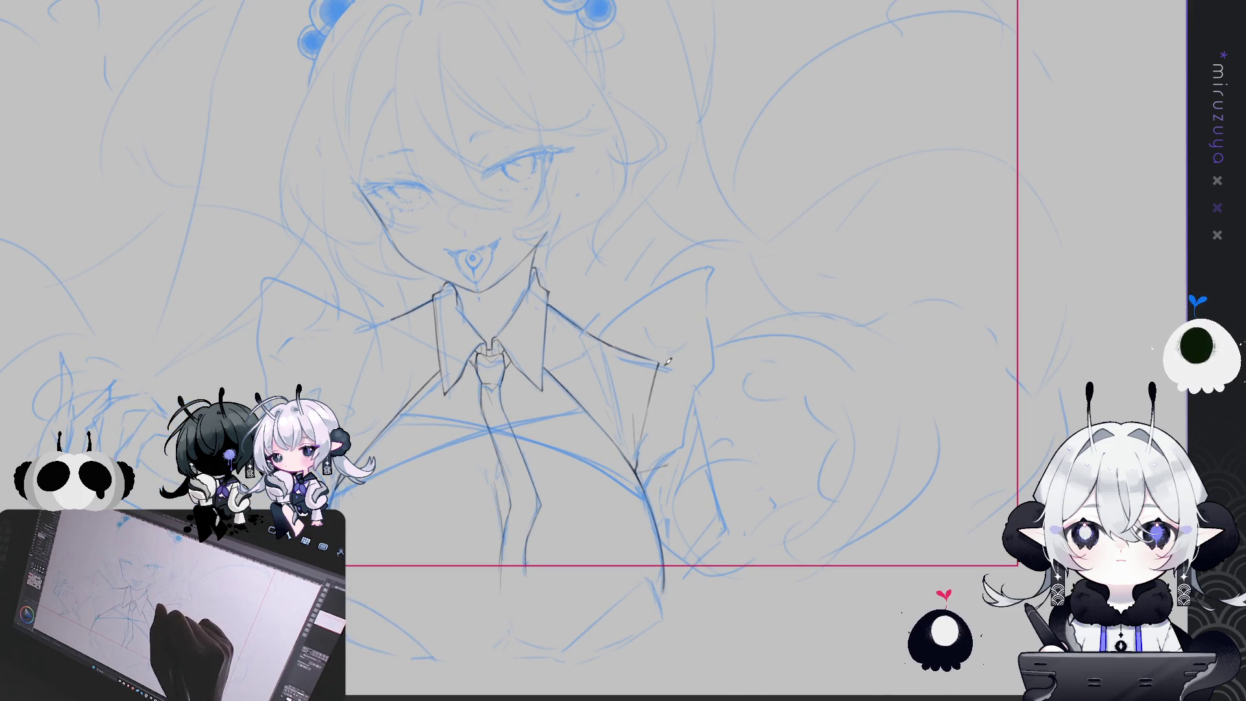
pyautogui.moveTo(661, 362); pyautogui.dragTo(708, 402)
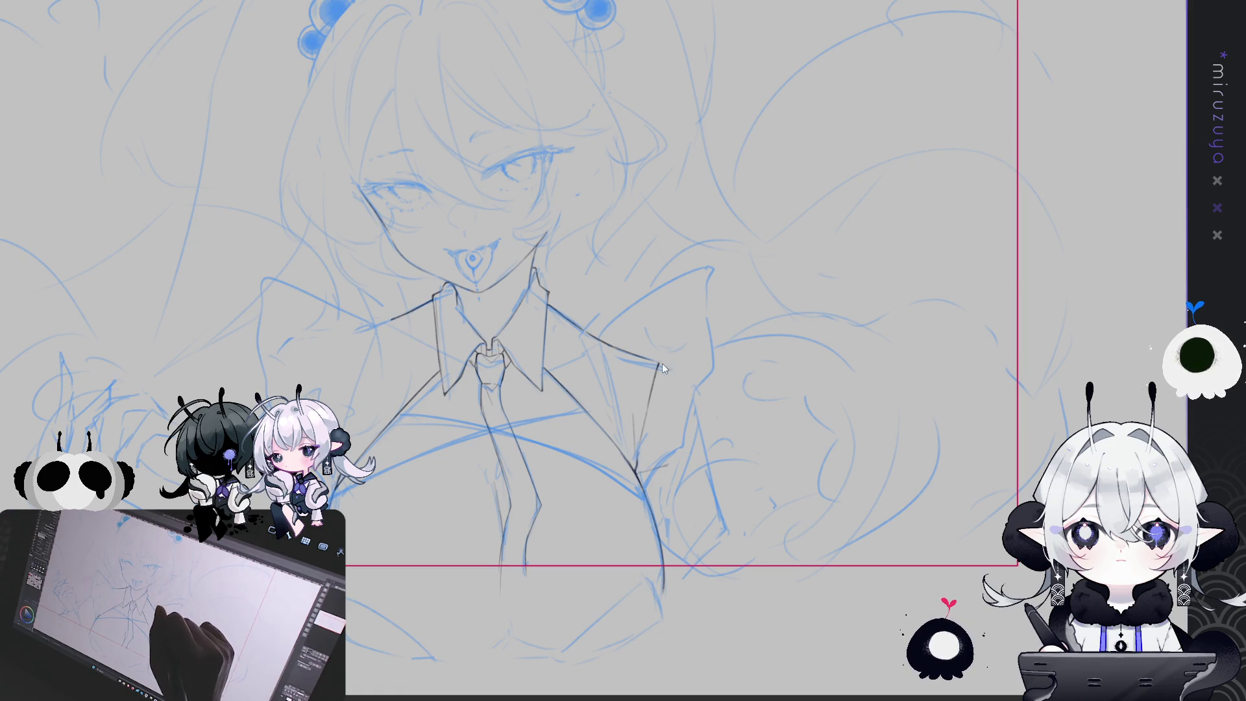
pyautogui.moveTo(695, 354); pyautogui.dragTo(717, 427)
pyautogui.hotkey('ctrl', 'z')
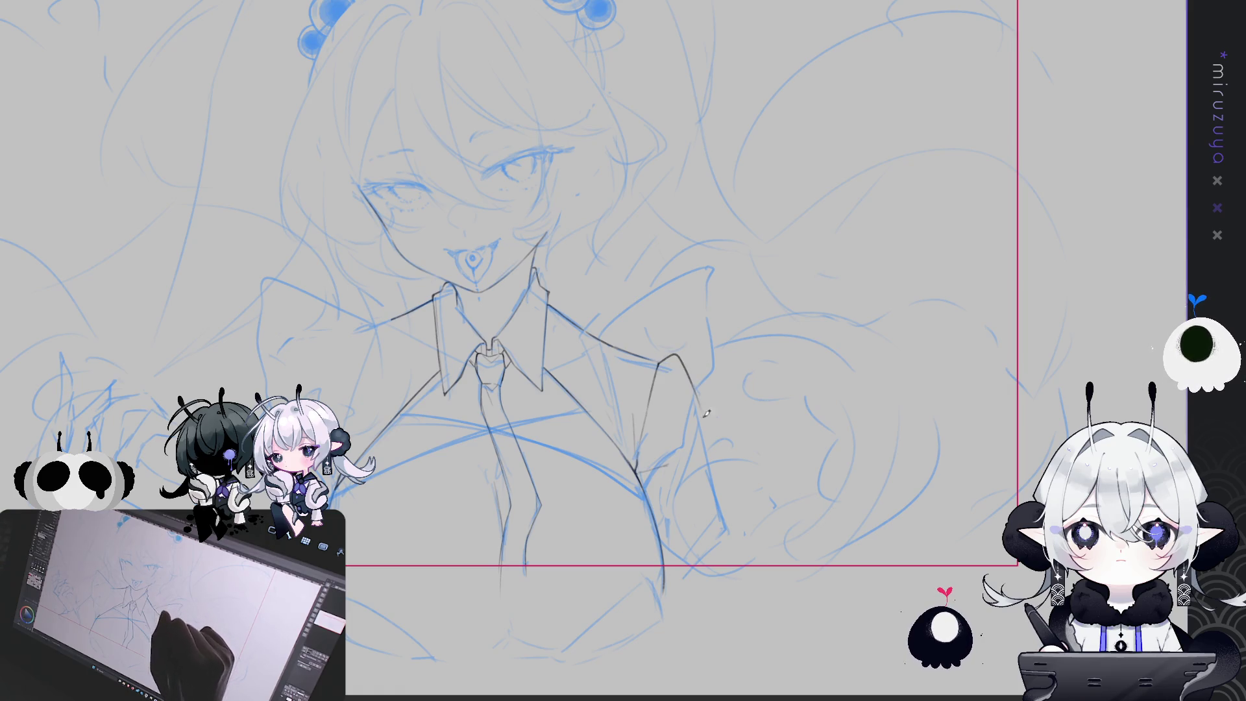
pyautogui.moveTo(657, 363)
pyautogui.mouseDown()
pyautogui.moveTo(668, 355)
pyautogui.moveTo(695, 390)
pyautogui.moveTo(745, 509)
pyautogui.mouseUp()
pyautogui.hotkey('ctrl', 'z')
# Draw the arm line running down-right below the right shoulder.
pyautogui.moveTo(701, 399); pyautogui.dragTo(746, 503)
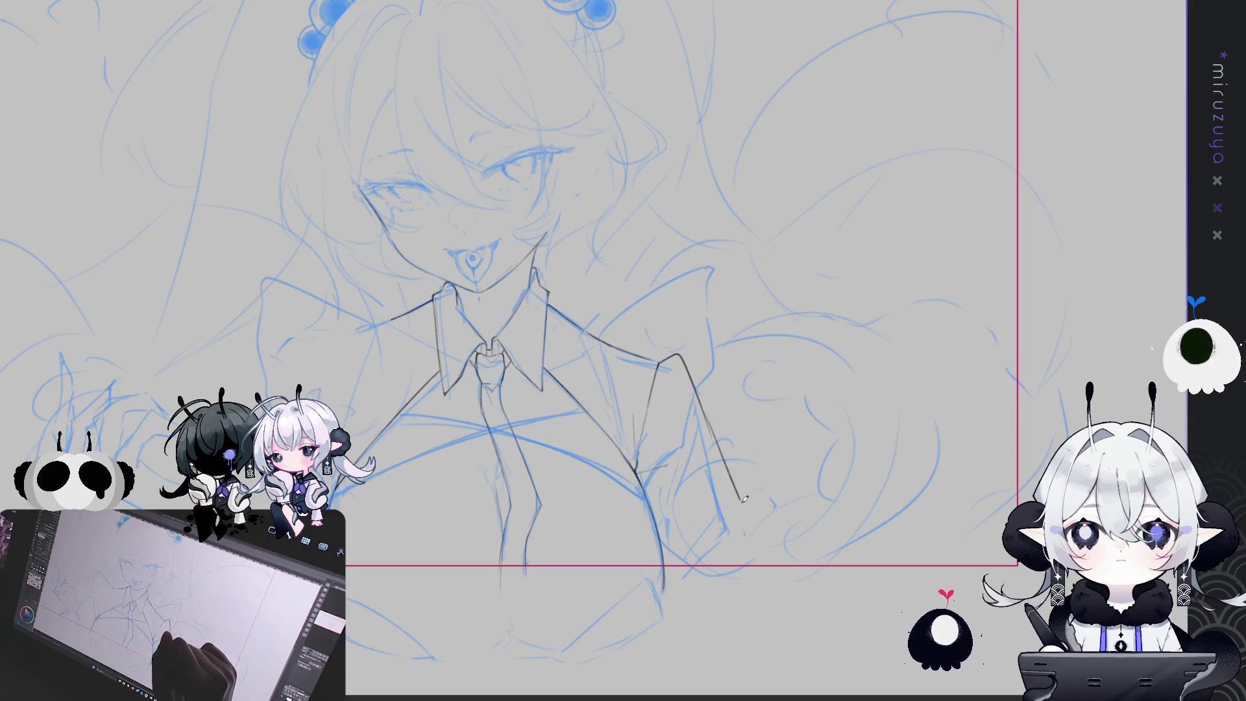
pyautogui.moveTo(711, 430); pyautogui.dragTo(745, 509)
pyautogui.moveTo(709, 412); pyautogui.dragTo(745, 507)
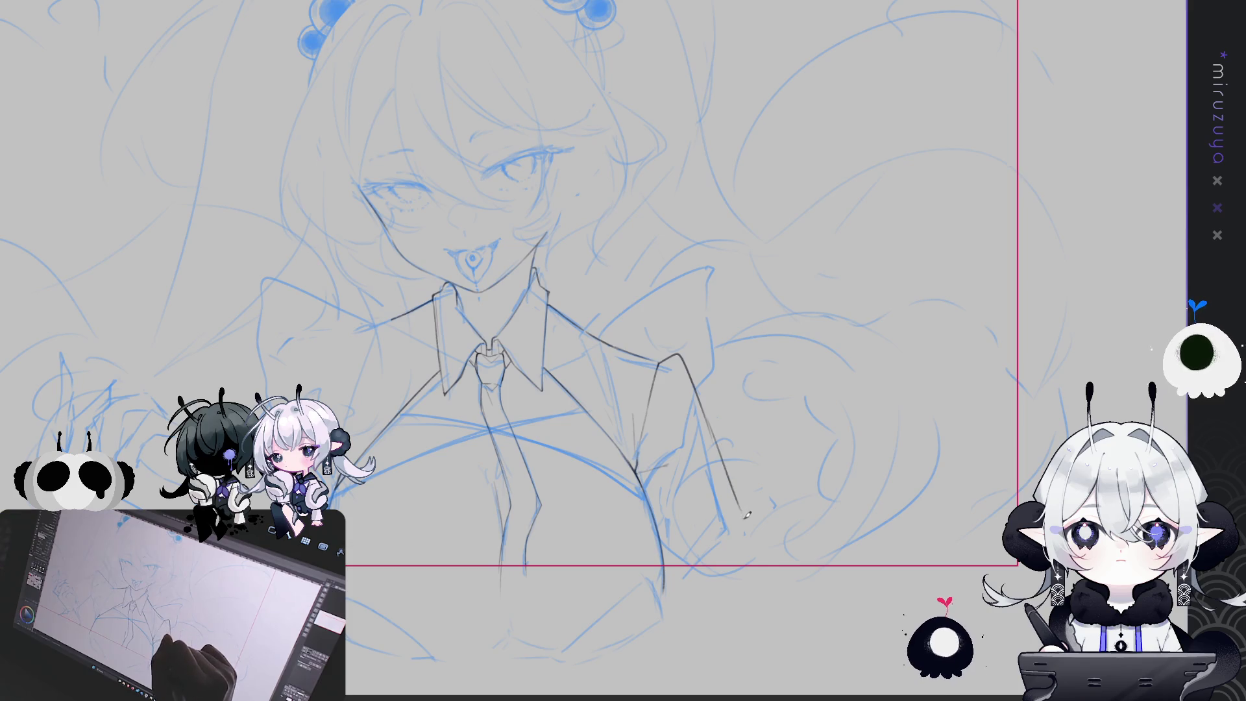
pyautogui.moveTo(705, 411); pyautogui.dragTo(744, 525)
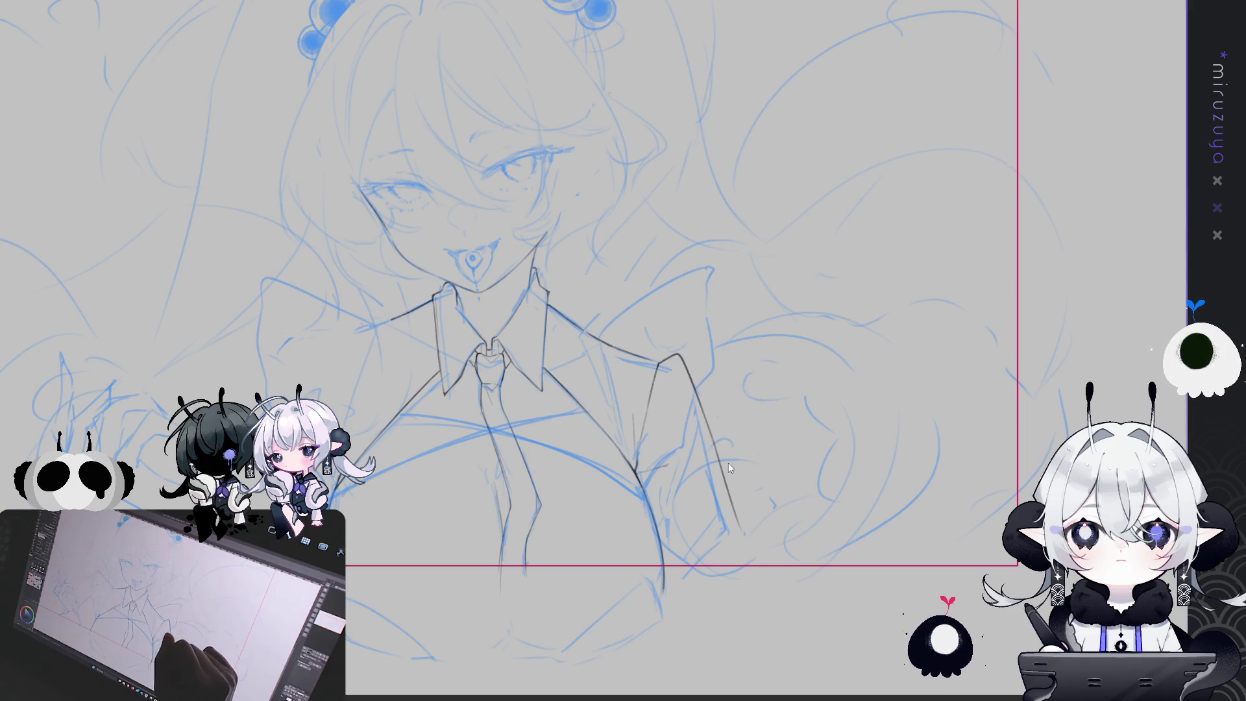
pyautogui.hotkey('ctrl', 'z')
pyautogui.moveTo(722, 450)
pyautogui.mouseDown()
pyautogui.moveTo(765, 507)
pyautogui.moveTo(731, 573)
pyautogui.mouseUp()
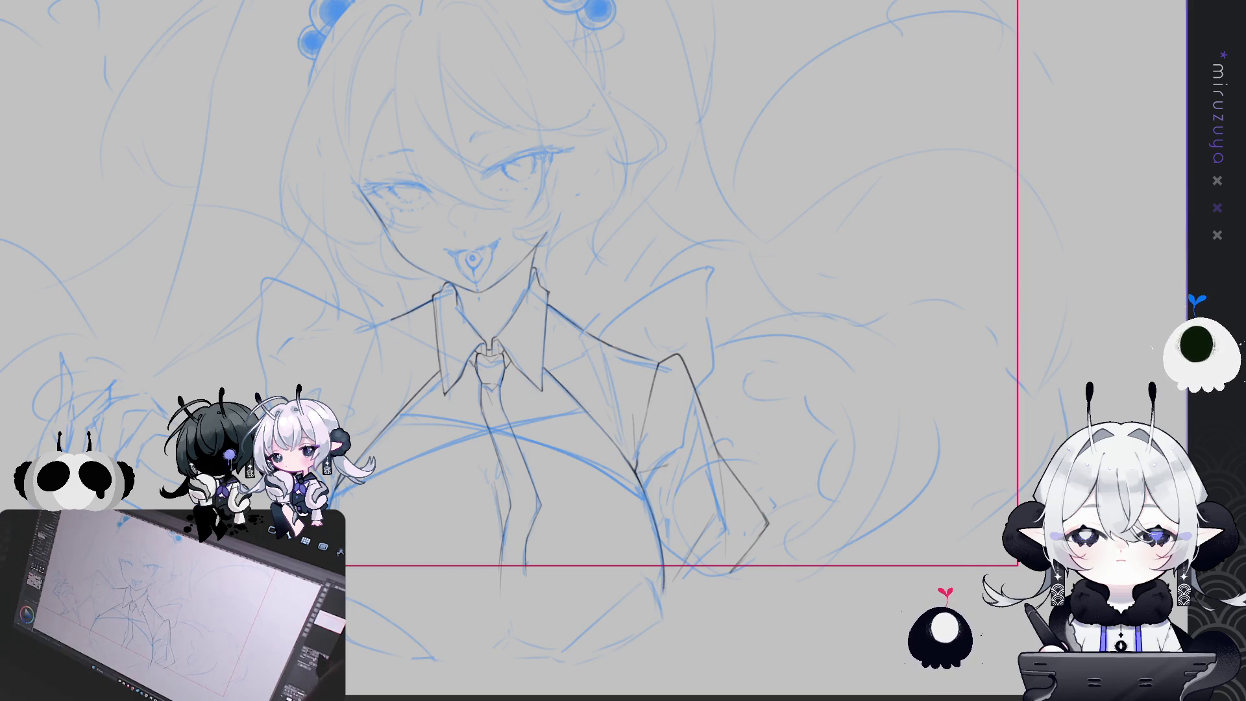
pyautogui.hotkey('ctrl', '-')
pyautogui.hotkey('ctrl', '-')
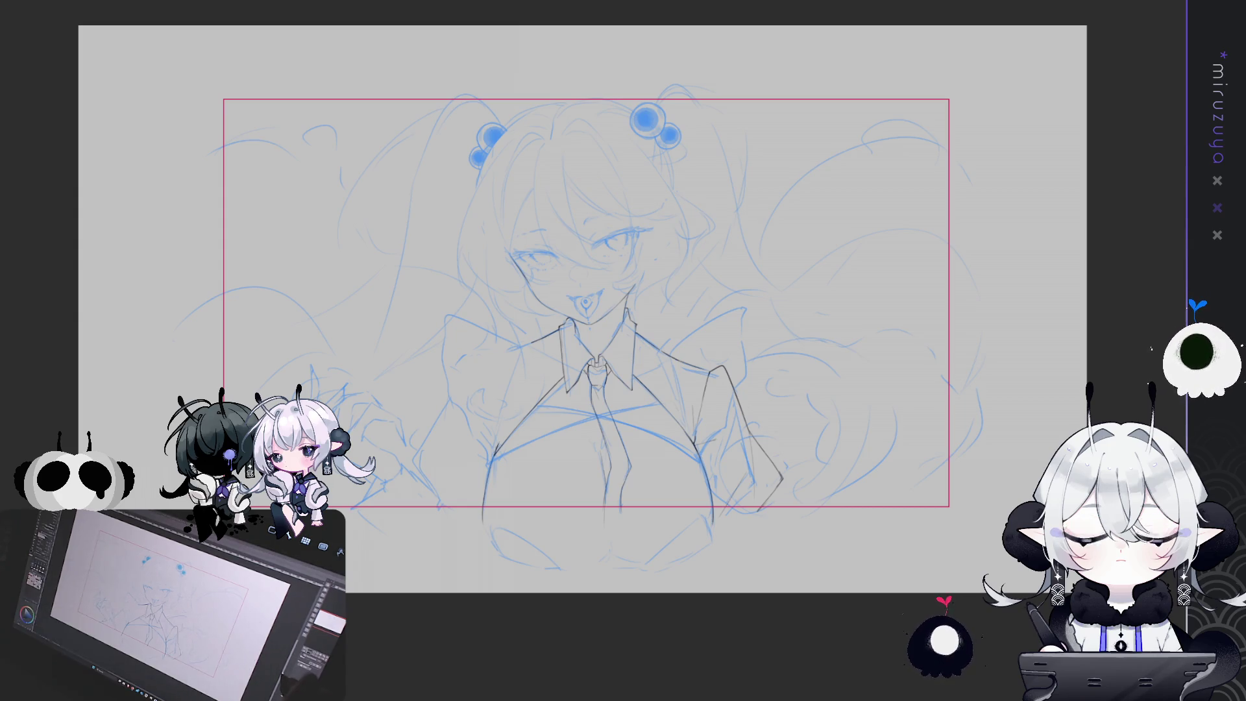
pyautogui.moveTo(584, 324); pyautogui.dragTo(591, 288)
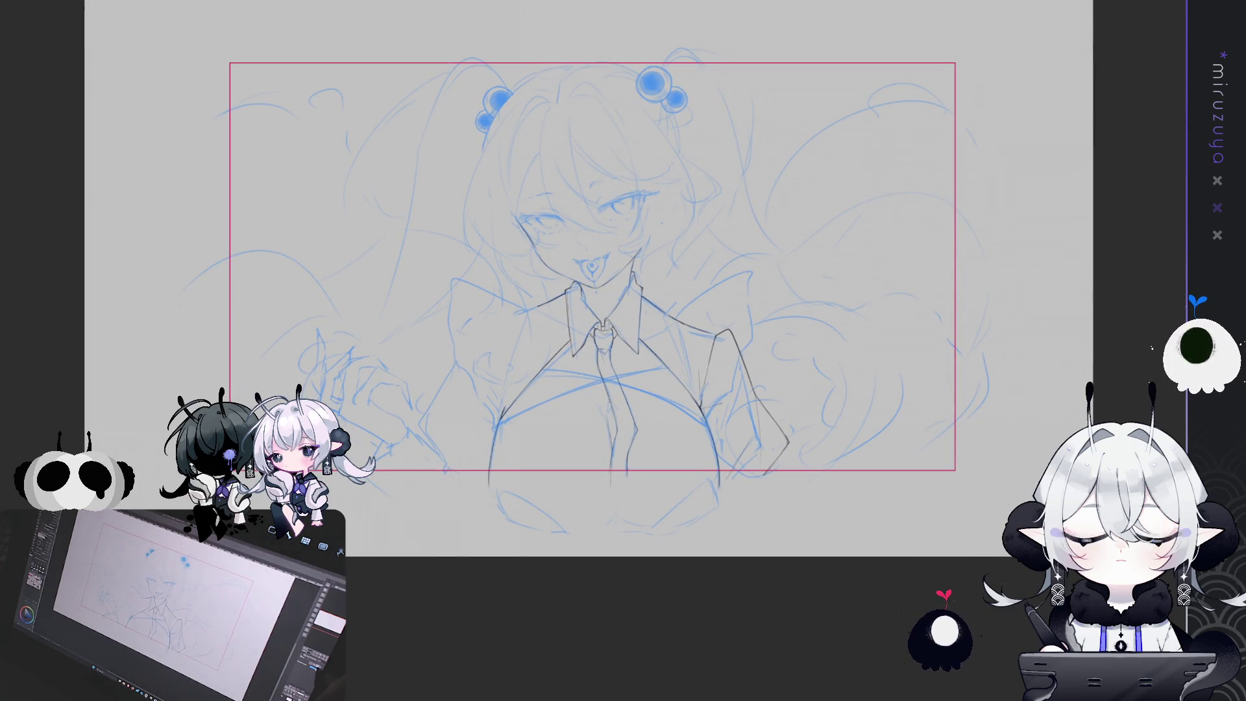
pyautogui.hotkey('ctrl', 'shift', 'c')
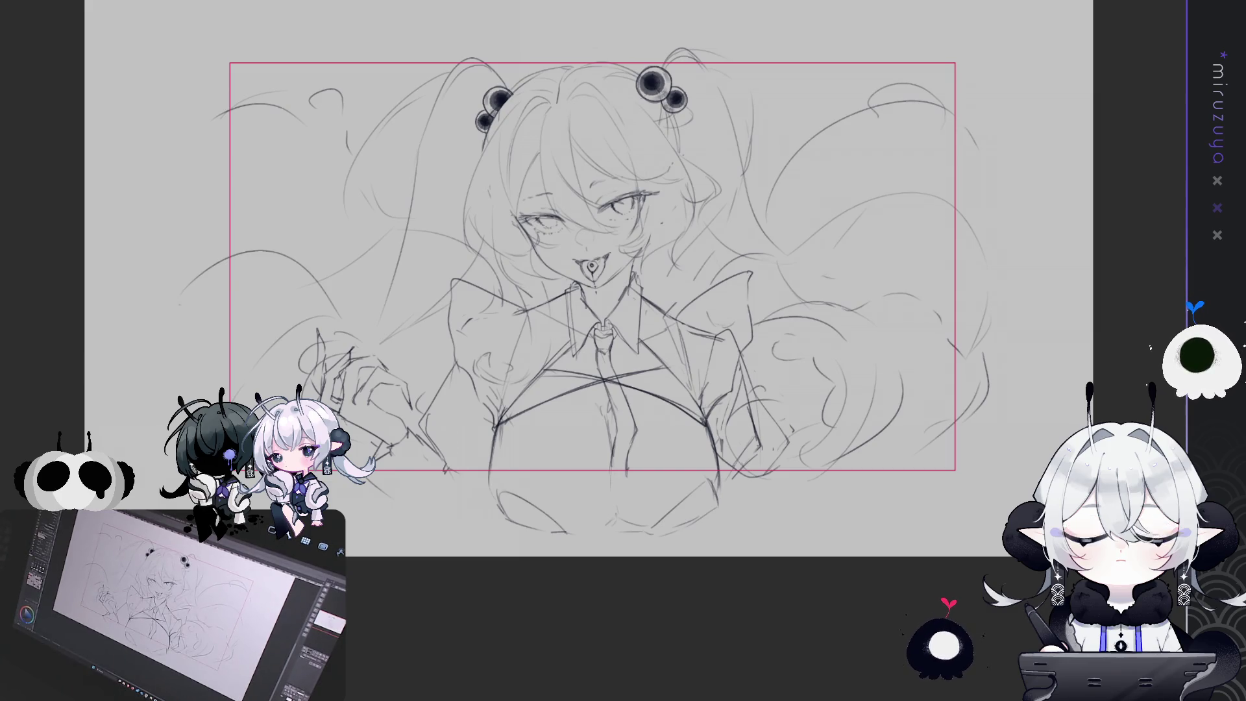
pyautogui.hotkey('ctrl', 'shift', 'h')
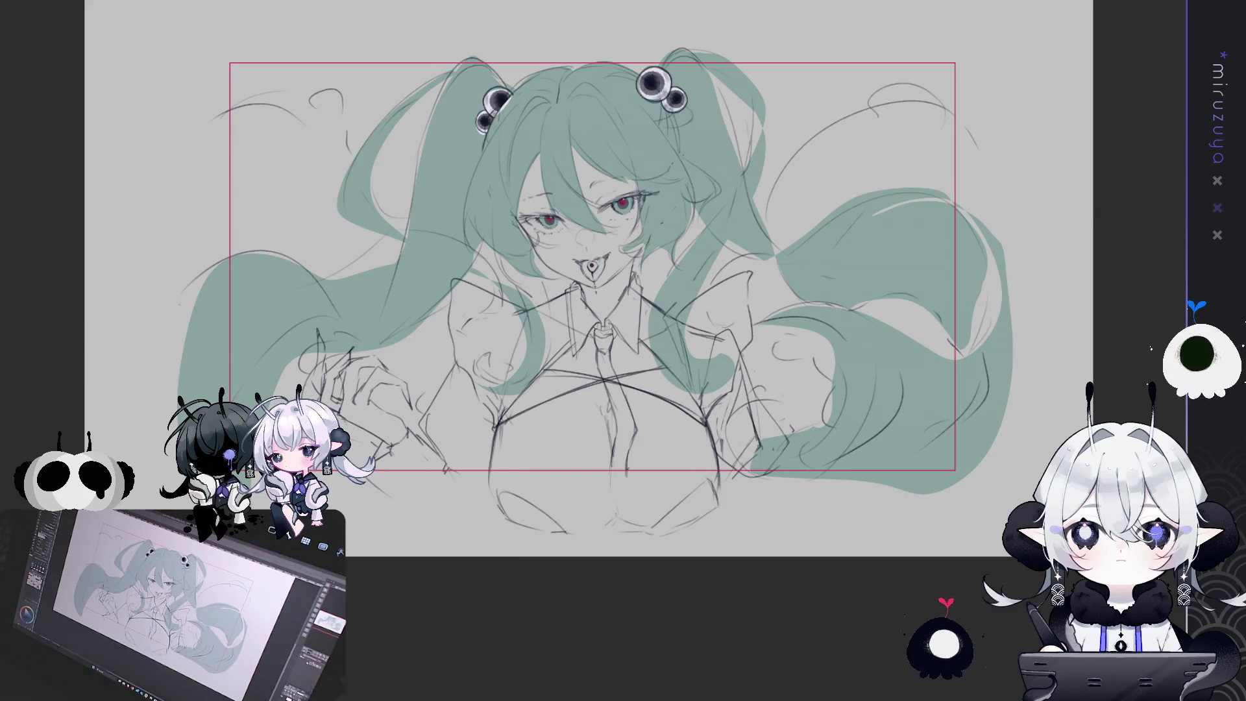
pyautogui.hotkey('ctrl', 'h')
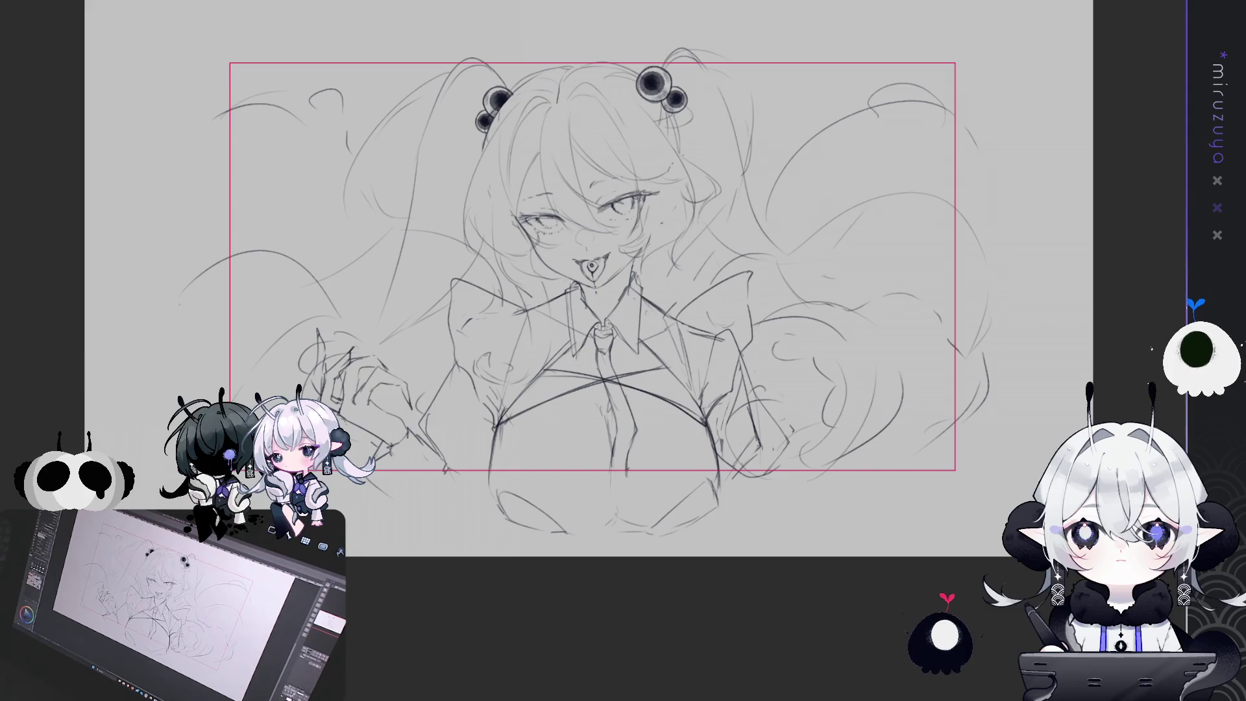
pyautogui.hotkey('ctrl', 'h')
pyautogui.hotkey('ctrl', '+')
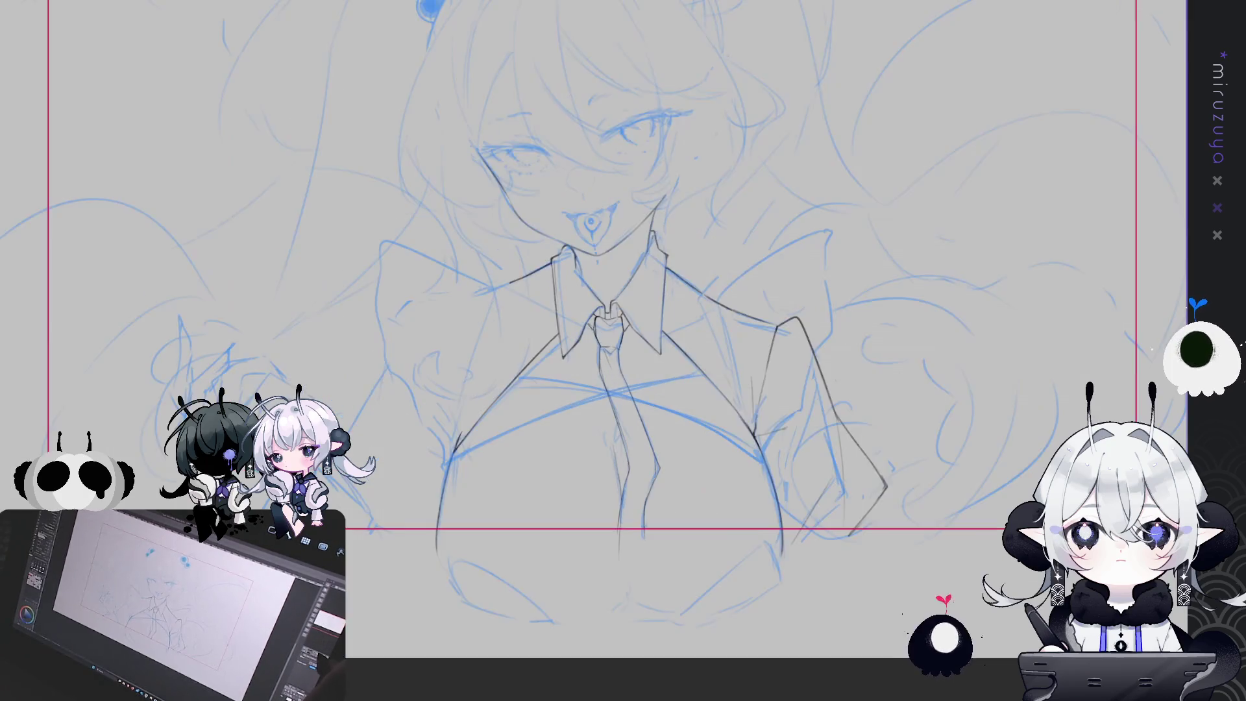
# Extend the right shoulder line outward and draw a line down from its end.
pyautogui.hotkey('ctrl', '-')
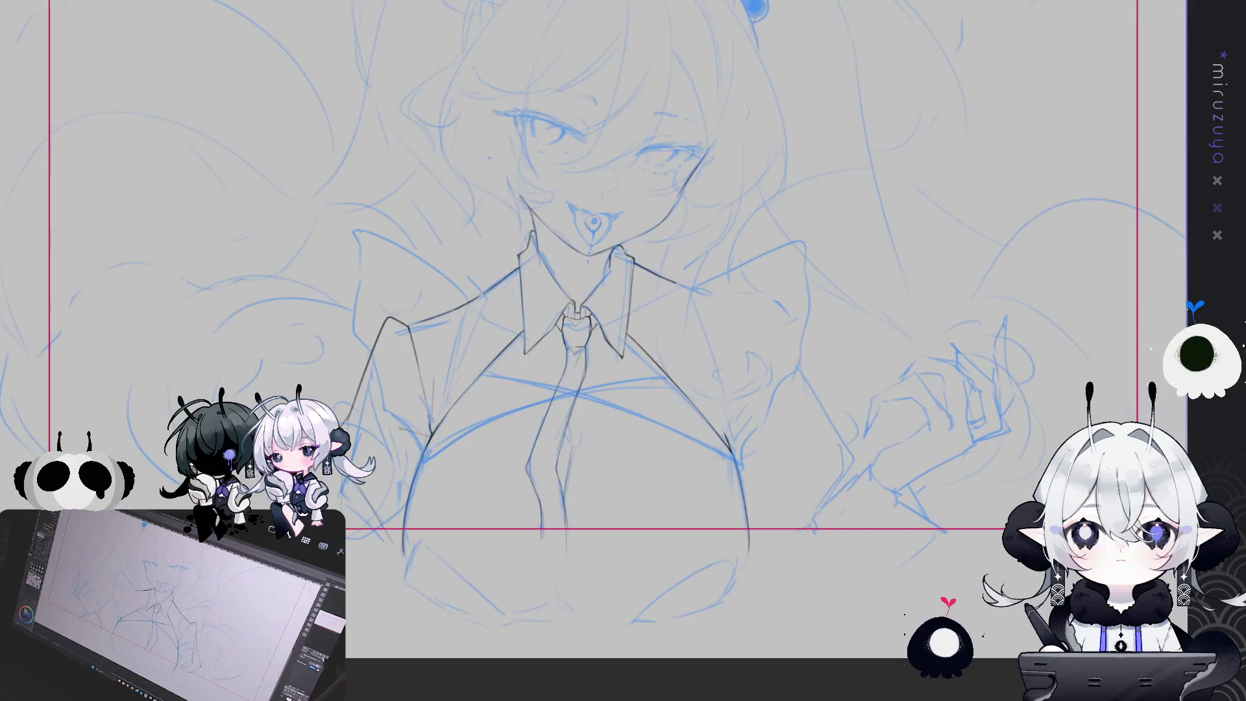
pyautogui.moveTo(1151, 296); pyautogui.dragTo(1053, 334)
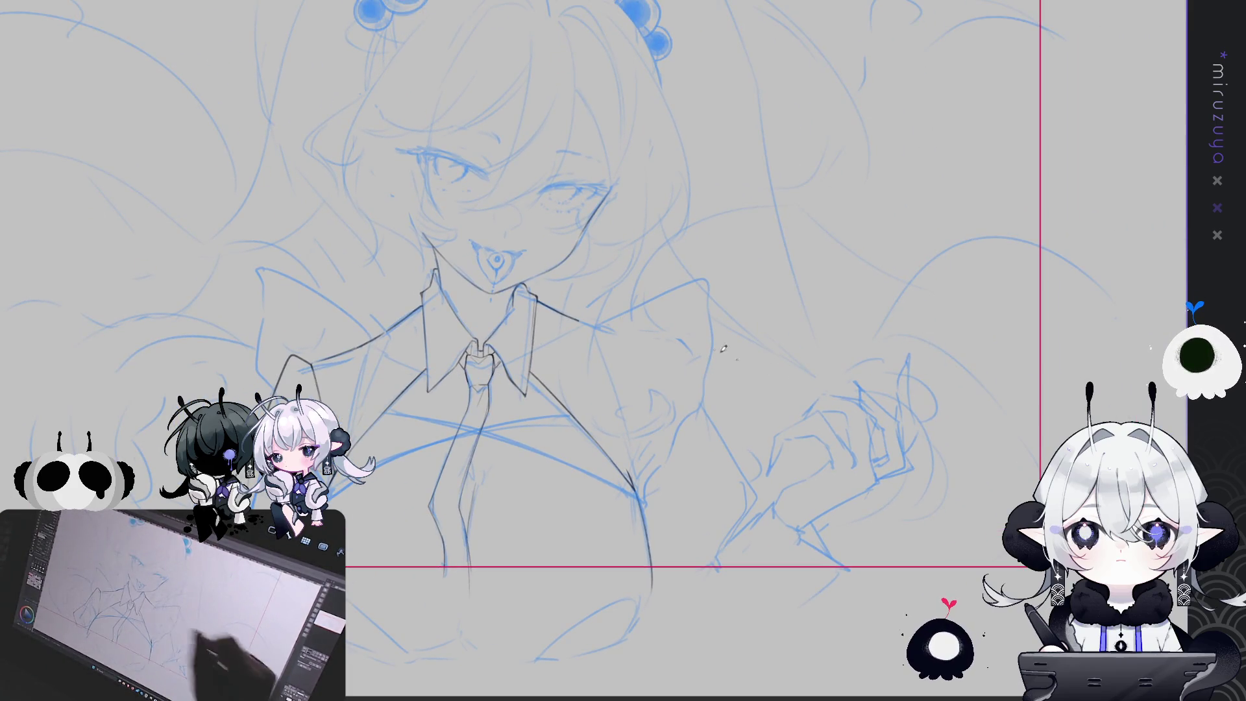
pyautogui.moveTo(592, 321); pyautogui.dragTo(672, 327)
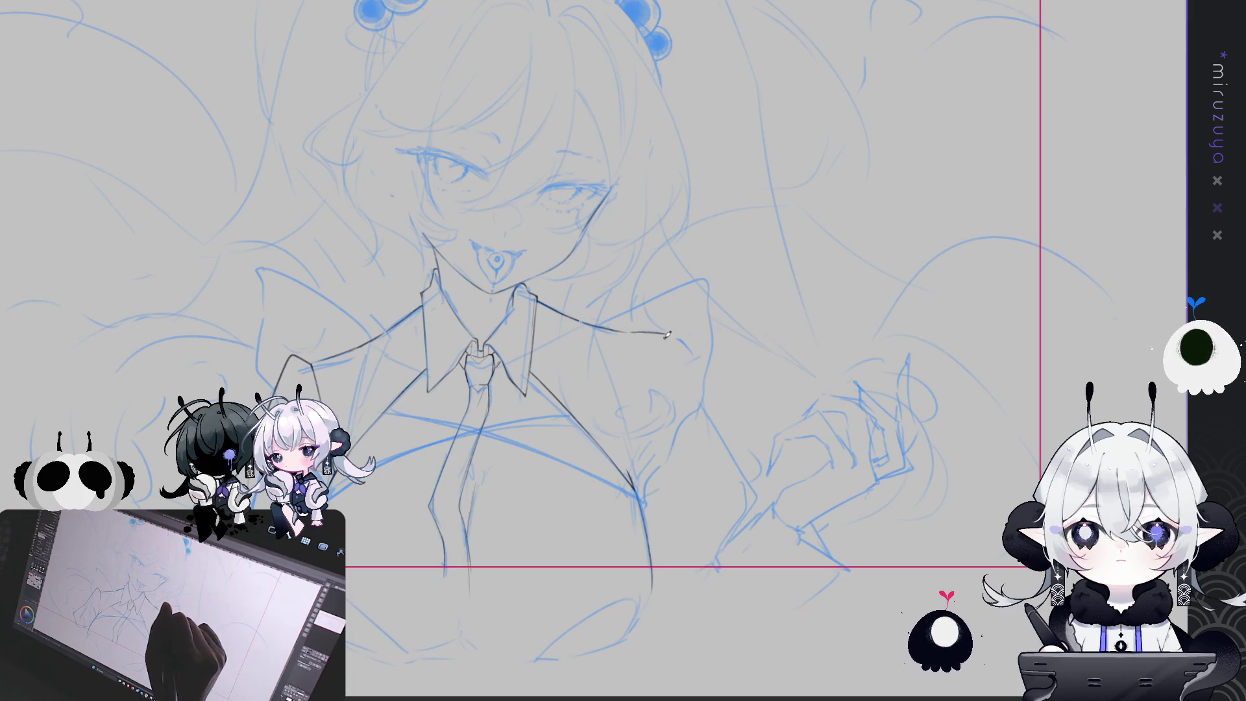
pyautogui.moveTo(668, 334); pyautogui.dragTo(642, 461)
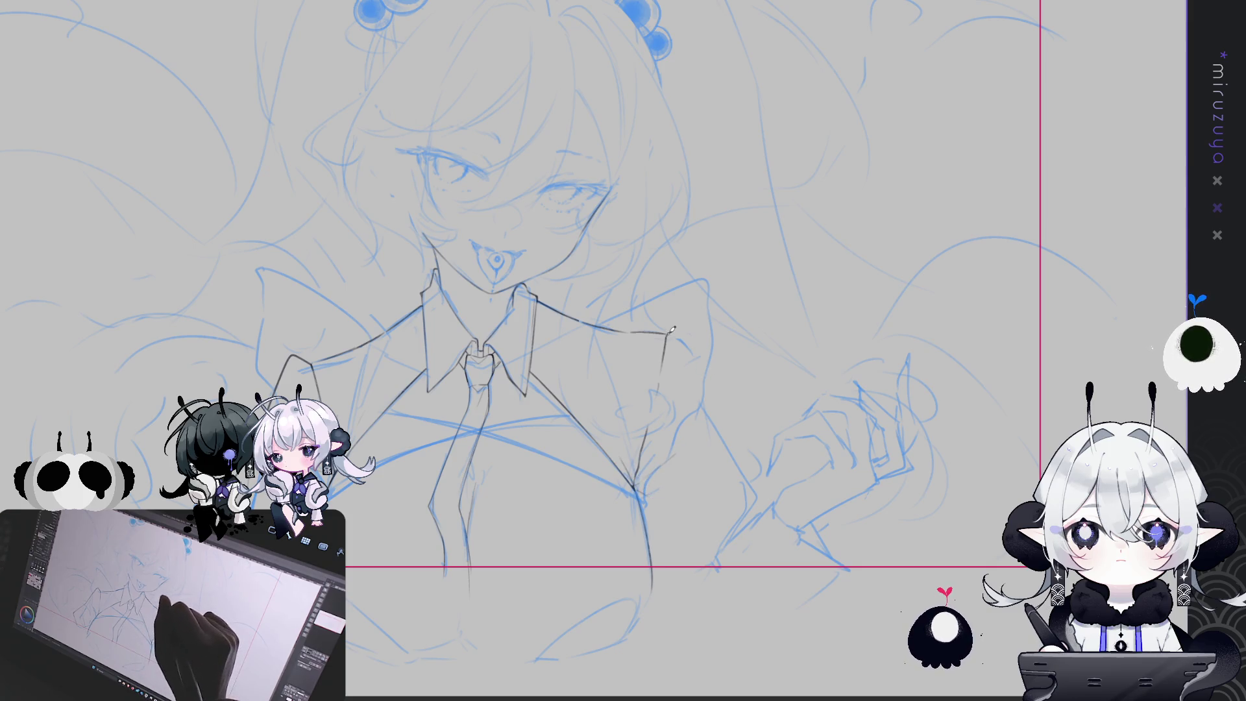
# Redraw the right shoulder curving into the arm and continue the arm line down-right.
pyautogui.moveTo(668, 332); pyautogui.dragTo(714, 391)
pyautogui.moveTo(685, 325); pyautogui.dragTo(716, 384)
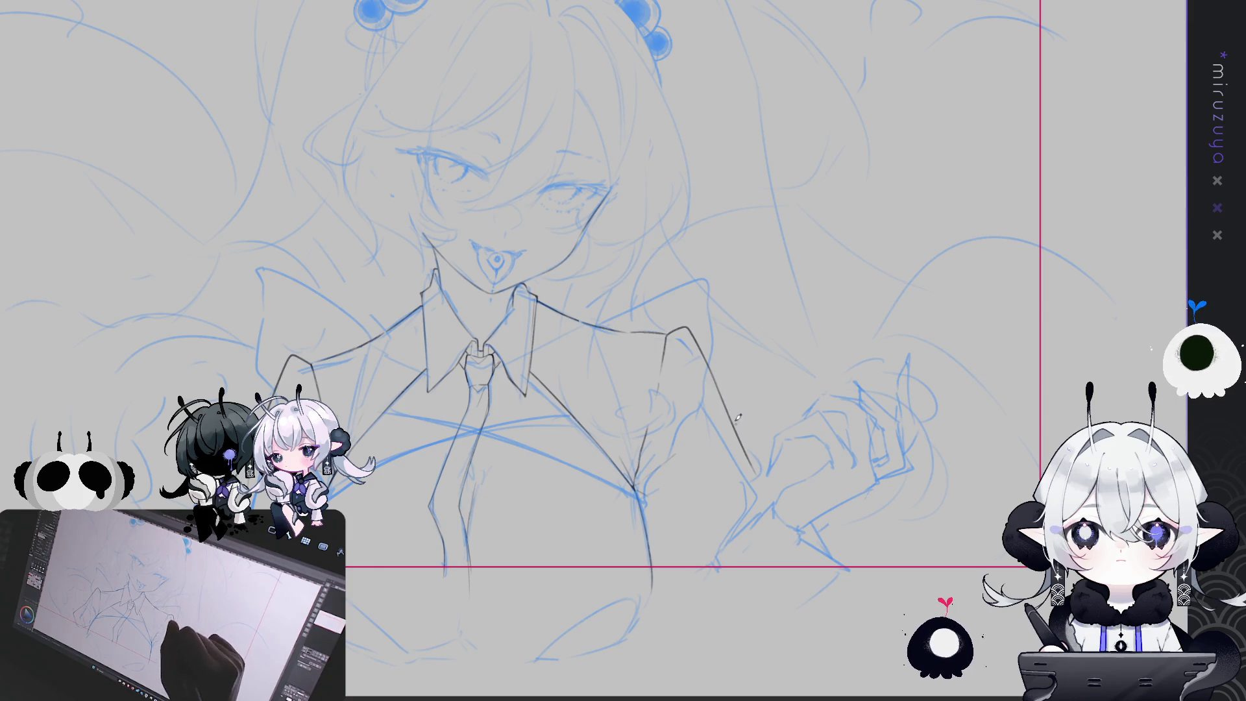
pyautogui.hotkey('ctrl', 'z')
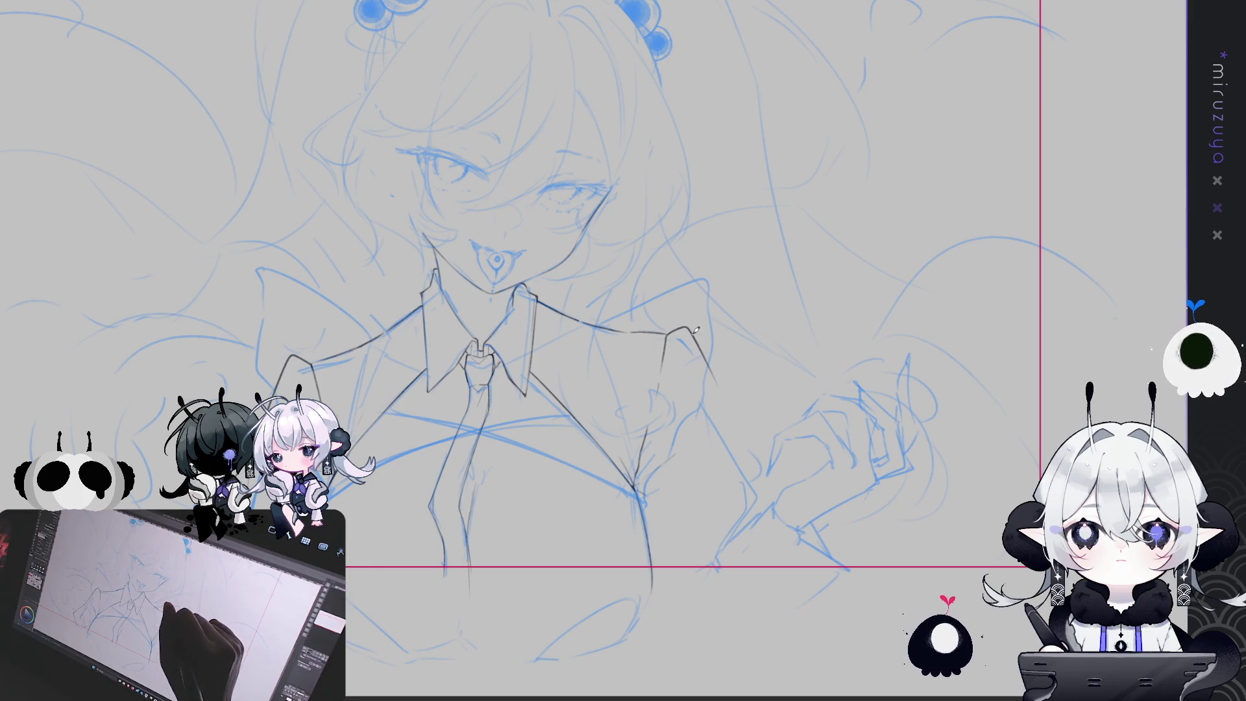
pyautogui.moveTo(732, 416); pyautogui.dragTo(774, 466)
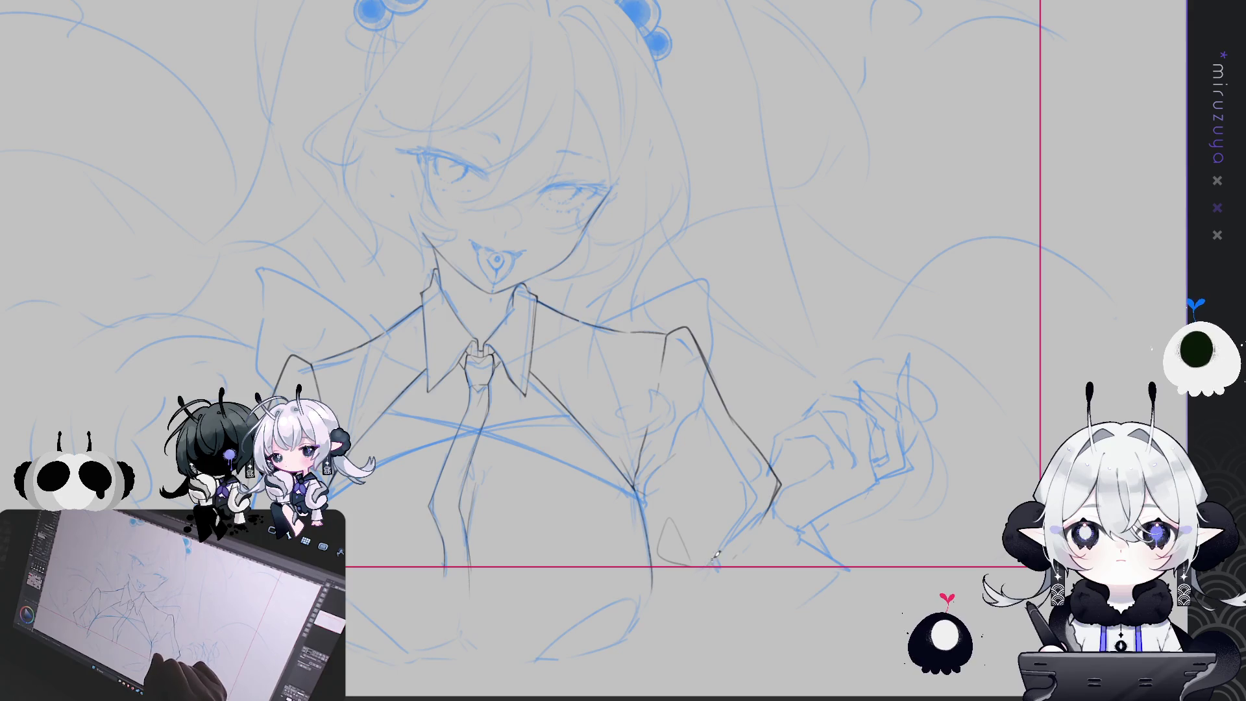
# Hide the blue sketch layer to check the line art alone.
pyautogui.moveTo(725, 545); pyautogui.dragTo(938, 545)
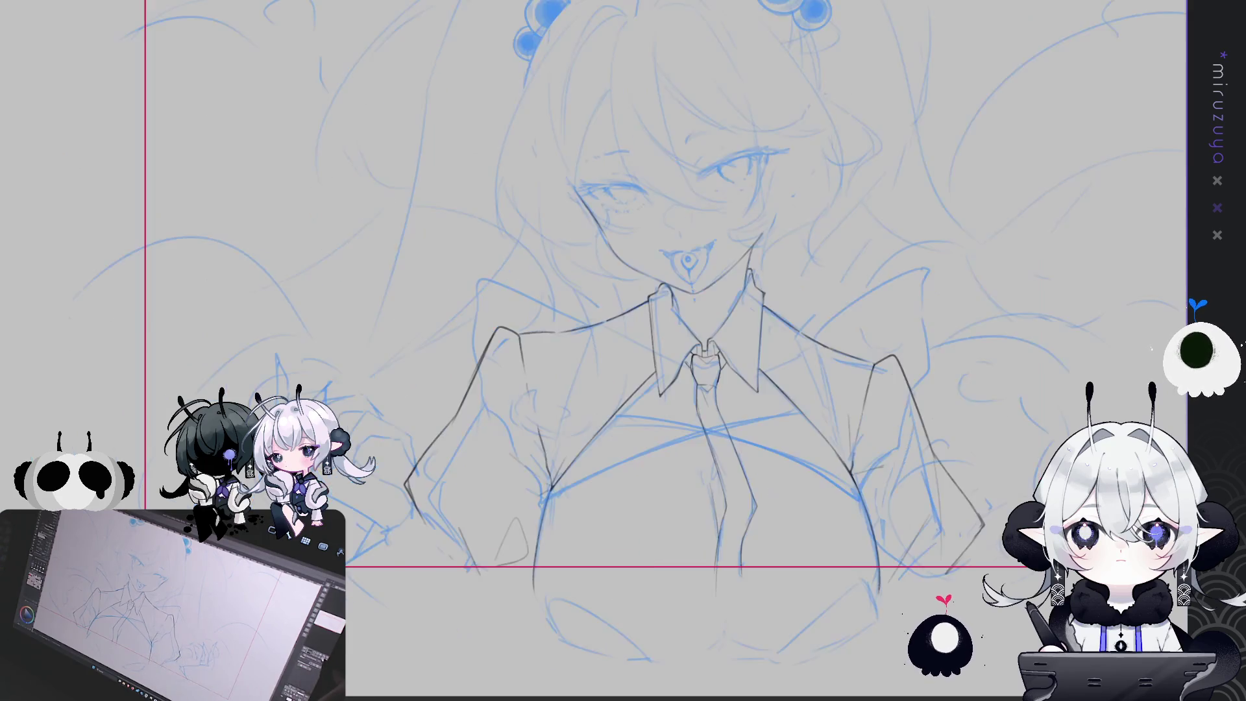
pyautogui.scroll(-2, 1133, 323)
pyautogui.moveTo(847, 449); pyautogui.dragTo(890, 402)
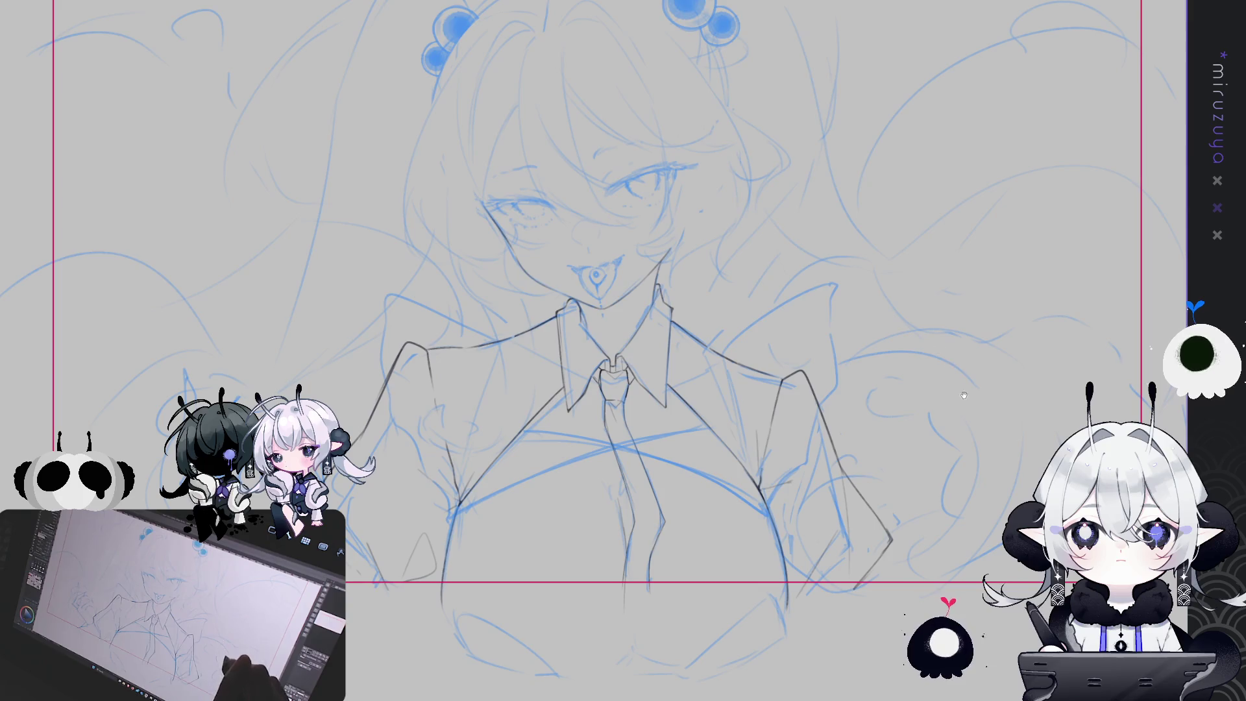
pyautogui.moveTo(974, 377); pyautogui.dragTo(890, 402)
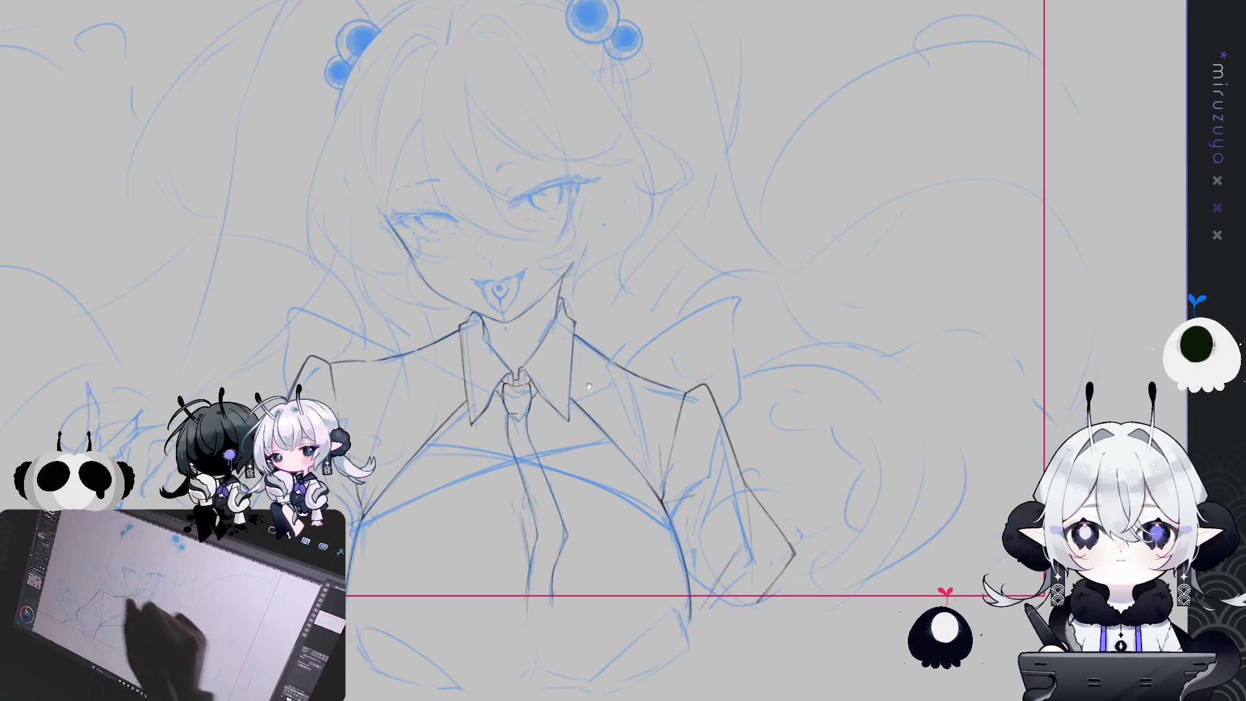
pyautogui.moveTo(301, 362); pyautogui.dragTo(367, 354)
pyautogui.hotkey('ctrl', 'h')
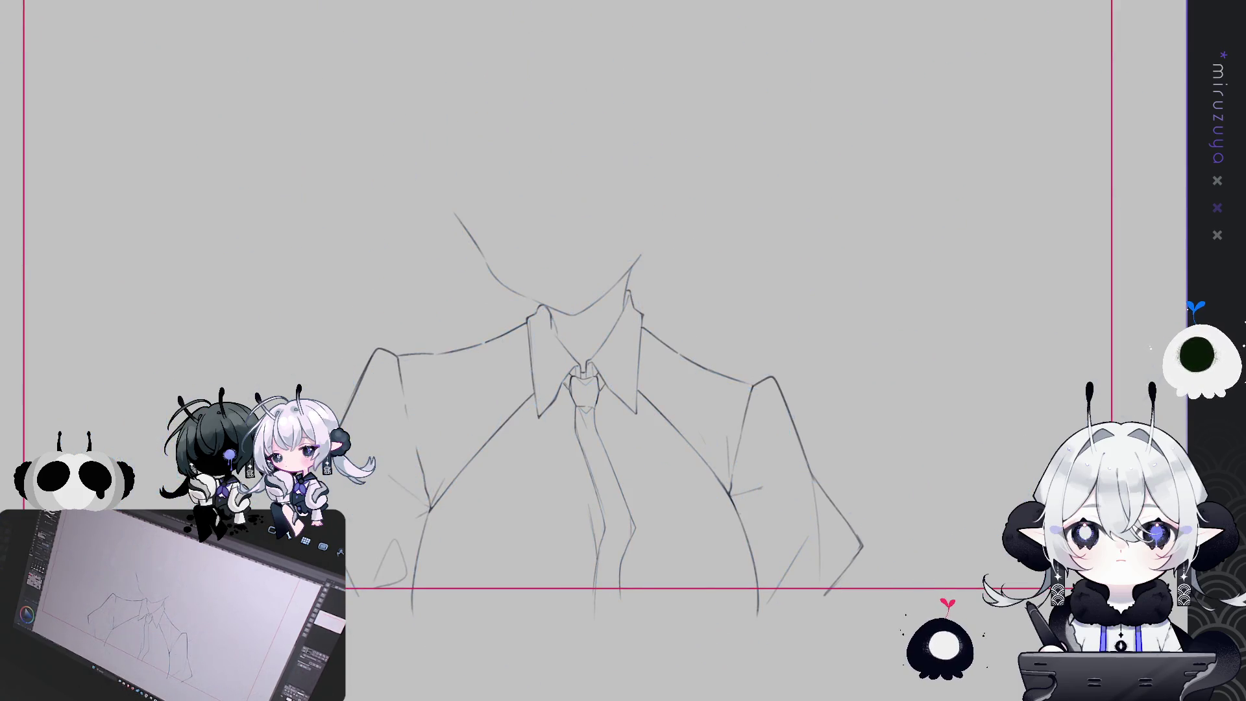
pyautogui.hotkey('ctrl', 'h')
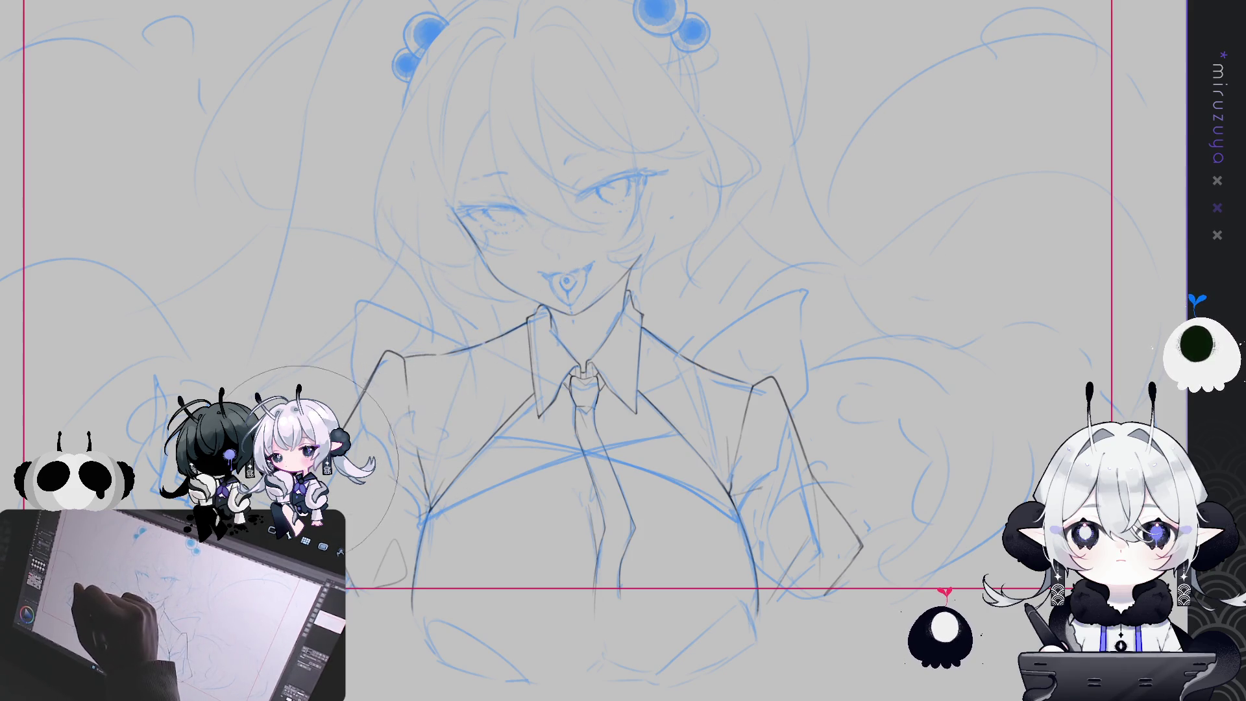
pyautogui.moveTo(479, 439); pyautogui.dragTo(445, 449)
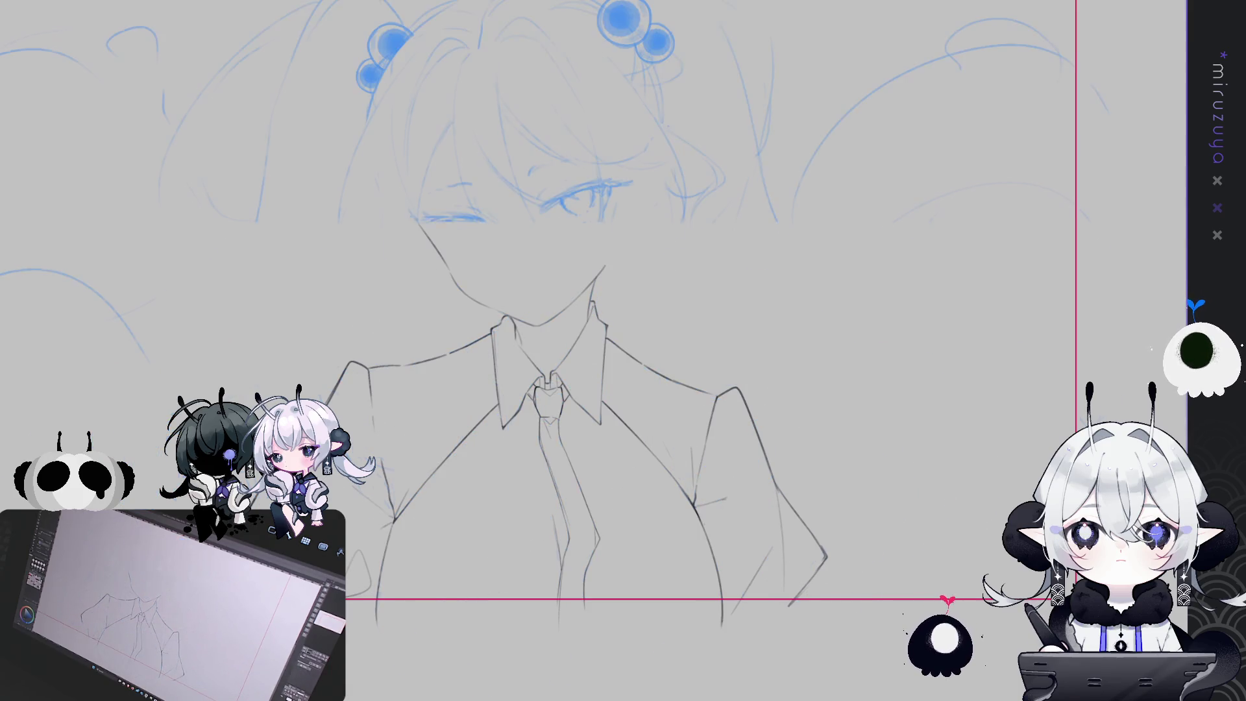
pyautogui.moveTo(943, 551); pyautogui.dragTo(967, 579)
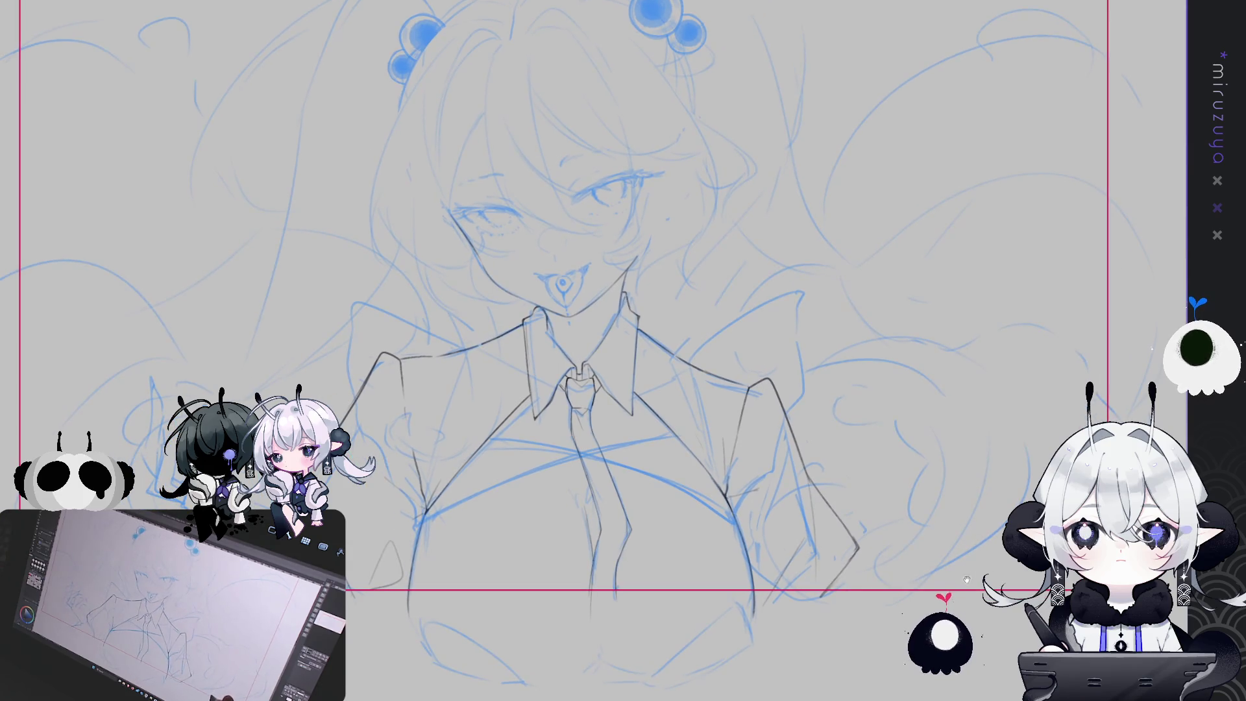
pyautogui.moveTo(1002, 505); pyautogui.dragTo(940, 572)
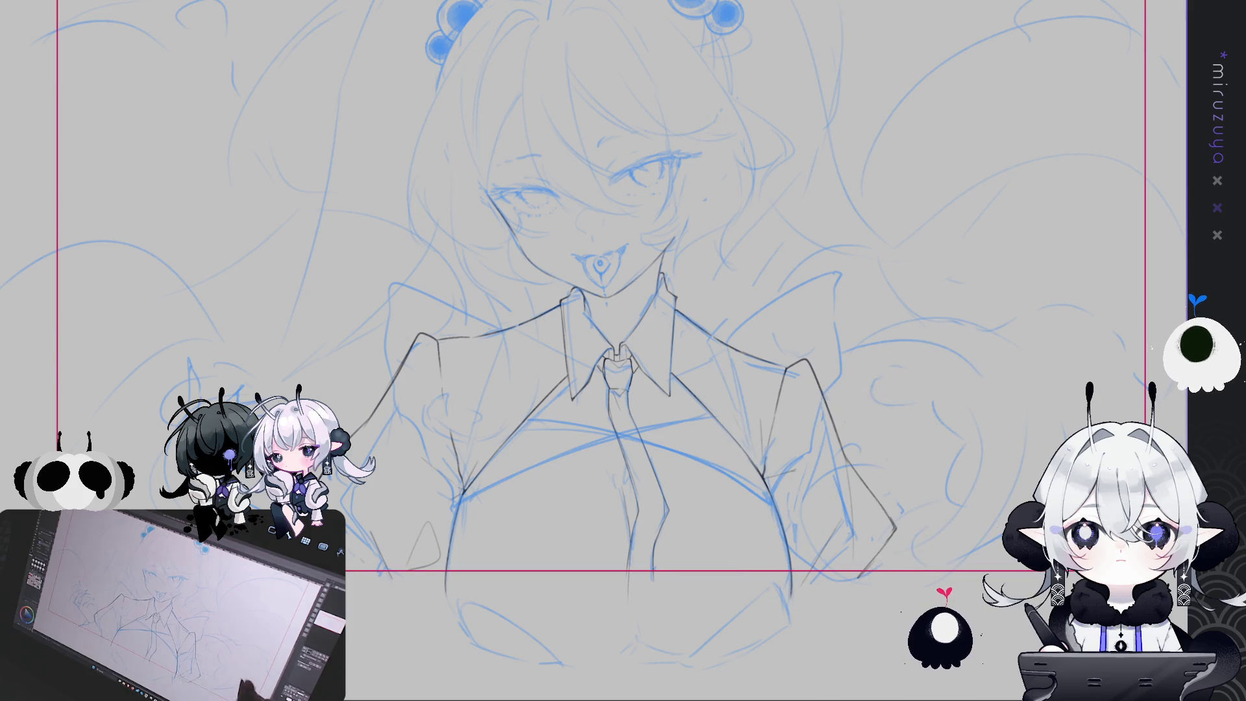
pyautogui.moveTo(1067, 492); pyautogui.dragTo(975, 567)
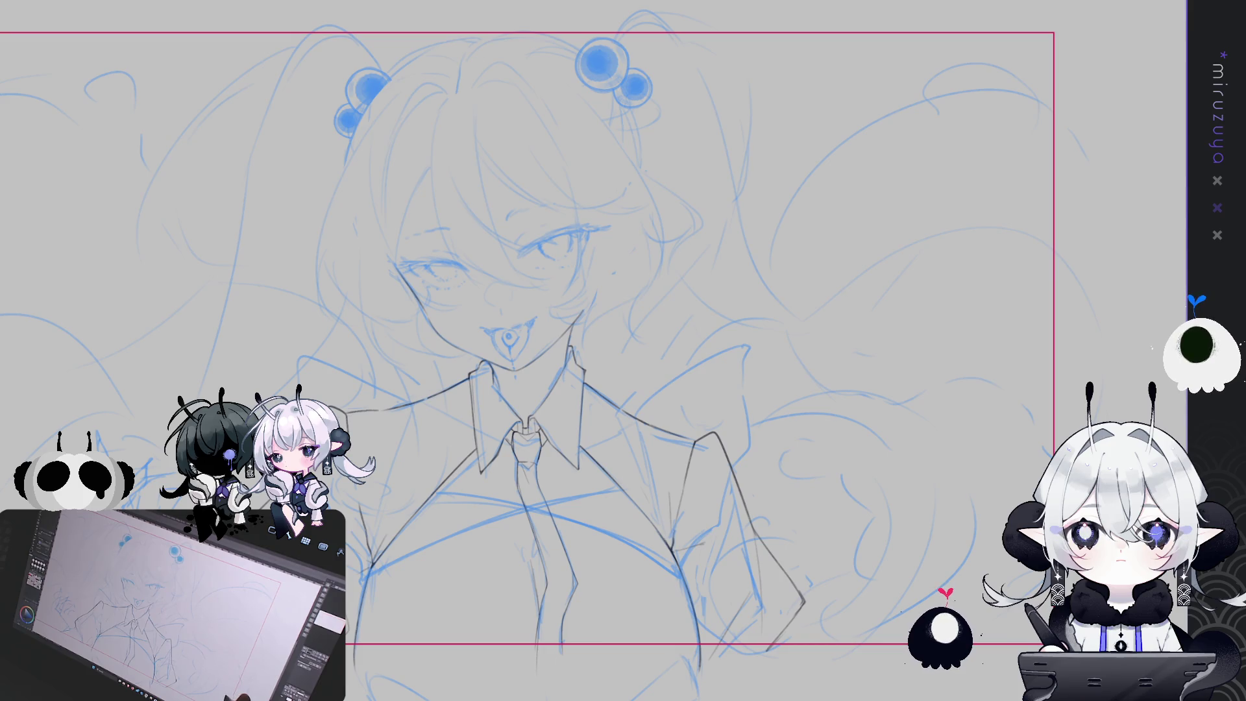
pyautogui.hotkey('ctrl', '+')
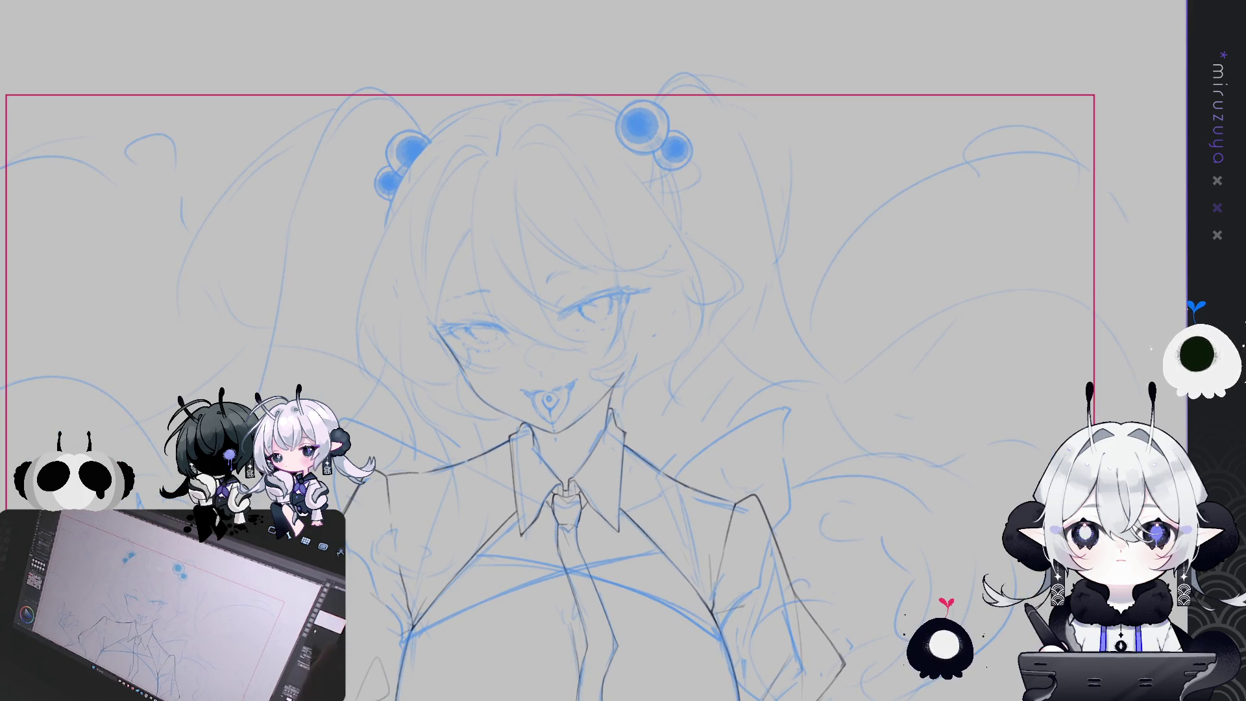
# Ink one long hair strand down the head and a line beside the face.
pyautogui.hotkey('ctrl', '+')
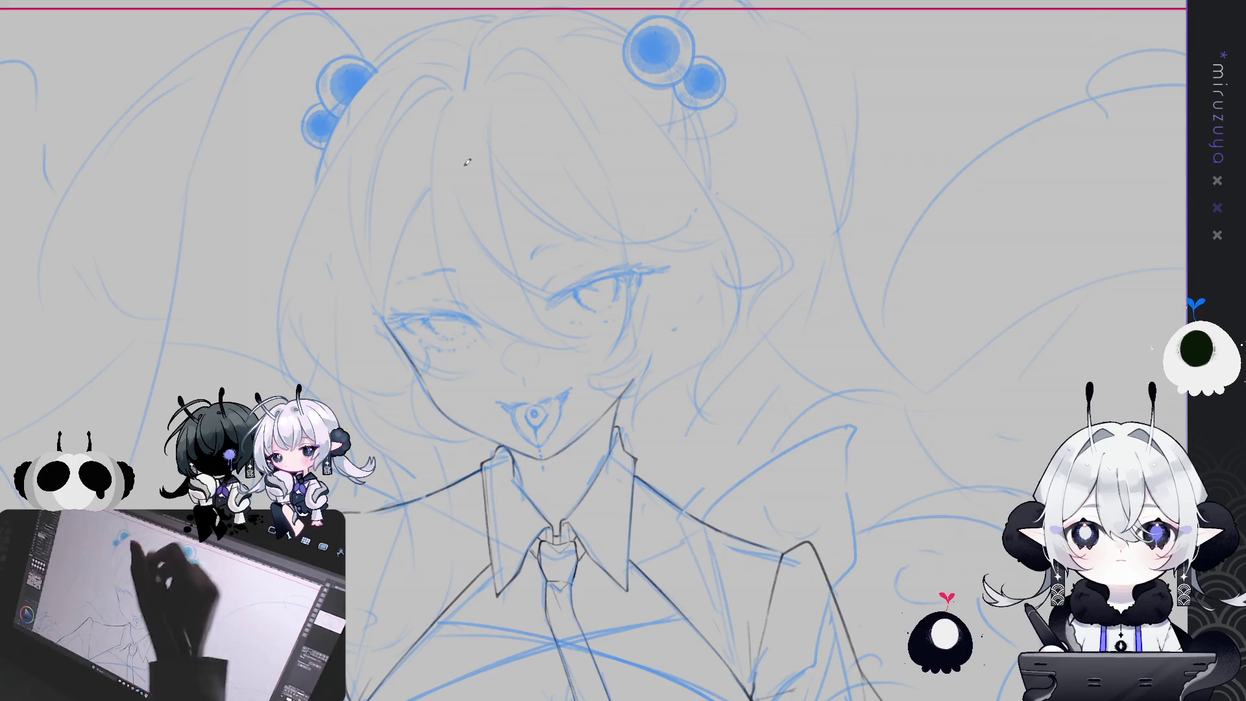
pyautogui.moveTo(460, 97); pyautogui.dragTo(436, 203)
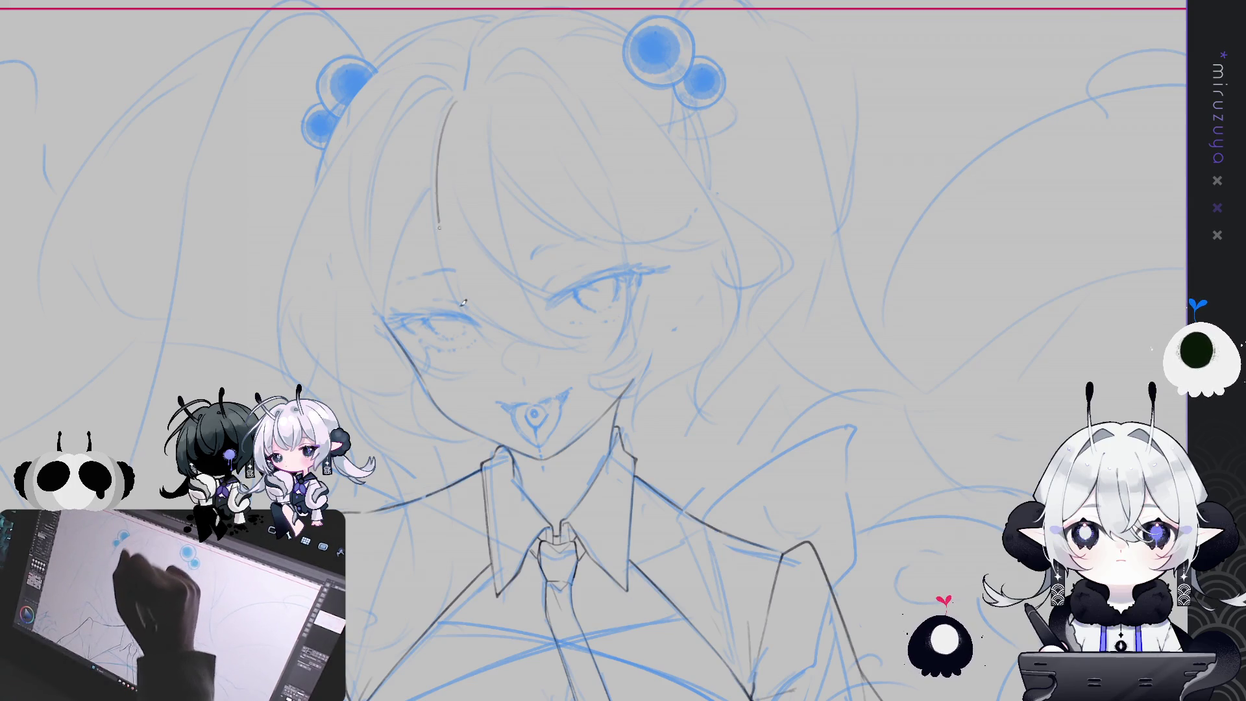
pyautogui.hotkey('ctrl', 'z')
pyautogui.moveTo(455, 97)
pyautogui.mouseDown()
pyautogui.moveTo(500, 334)
pyautogui.moveTo(507, 279)
pyautogui.moveTo(529, 245)
pyautogui.moveTo(542, 305)
pyautogui.mouseUp()
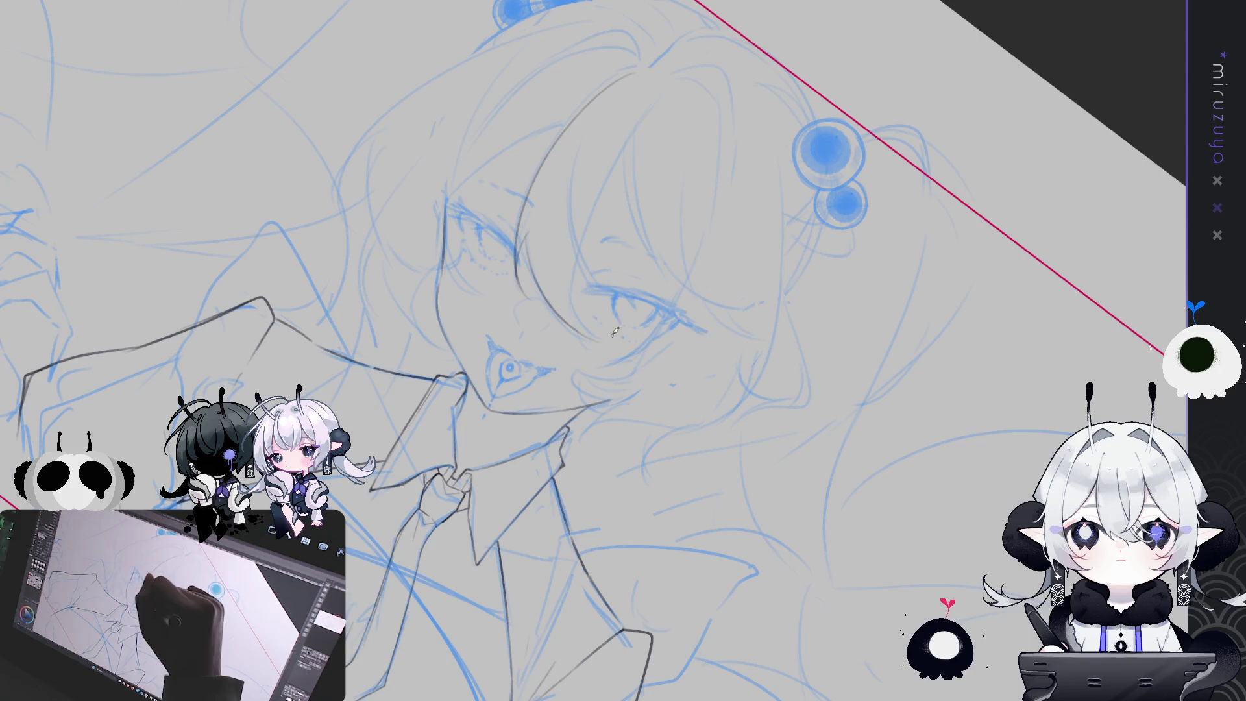
pyautogui.moveTo(572, 220)
pyautogui.mouseDown()
pyautogui.moveTo(571, 310)
pyautogui.moveTo(555, 320)
pyautogui.moveTo(532, 298)
pyautogui.mouseUp()
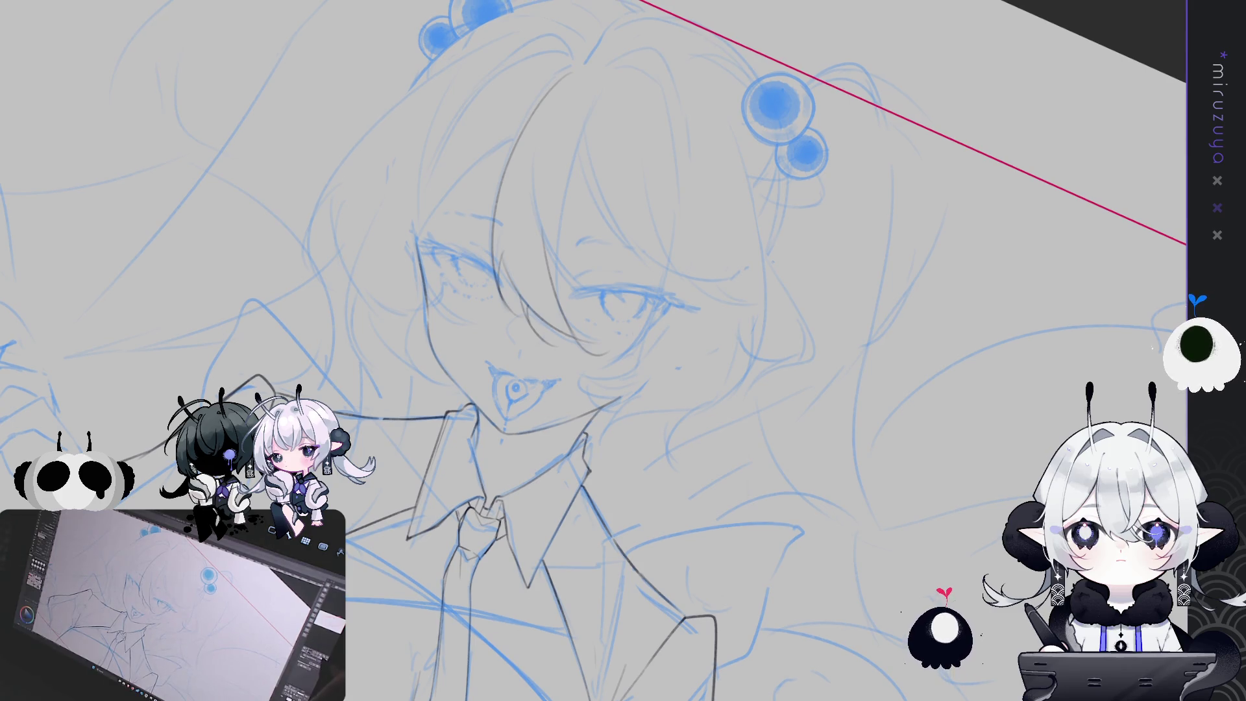
pyautogui.scroll(3, 519, 403)
pyautogui.scroll(-2, 623, 351)
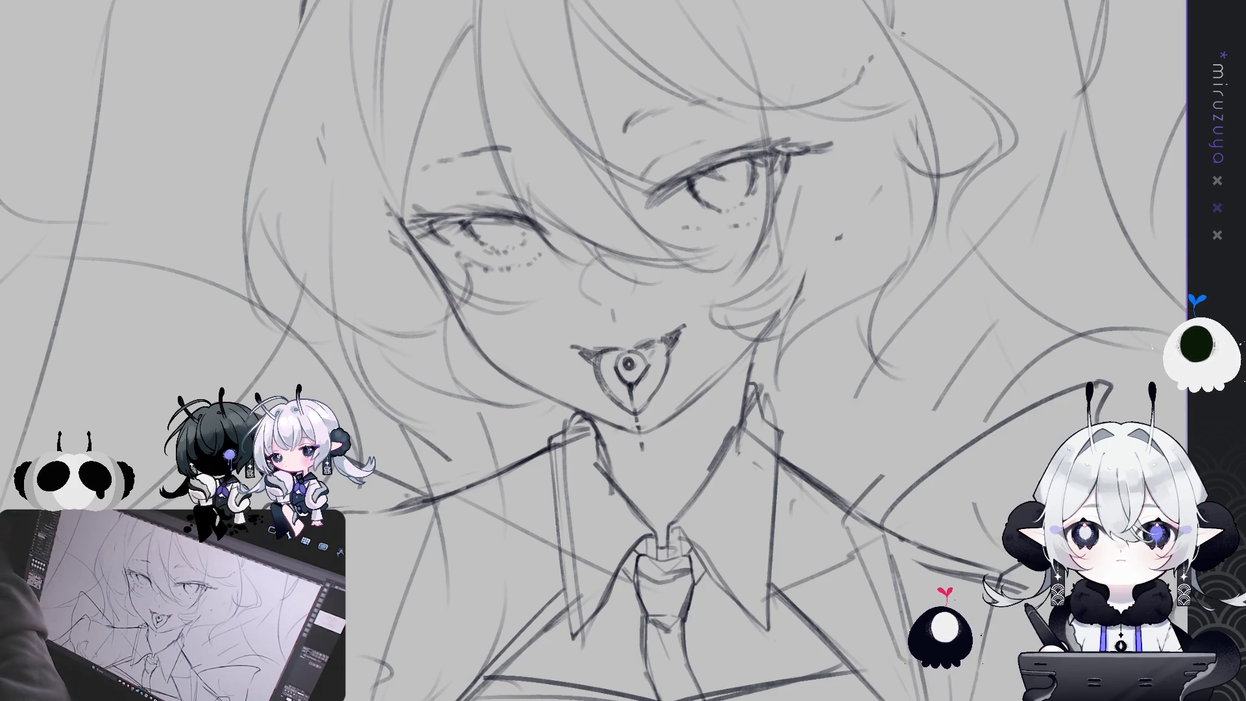
# Restore the blue sketch tint and ink two strands down the hair and face edge.
pyautogui.hotkey('ctrl', 'shift', 'l')
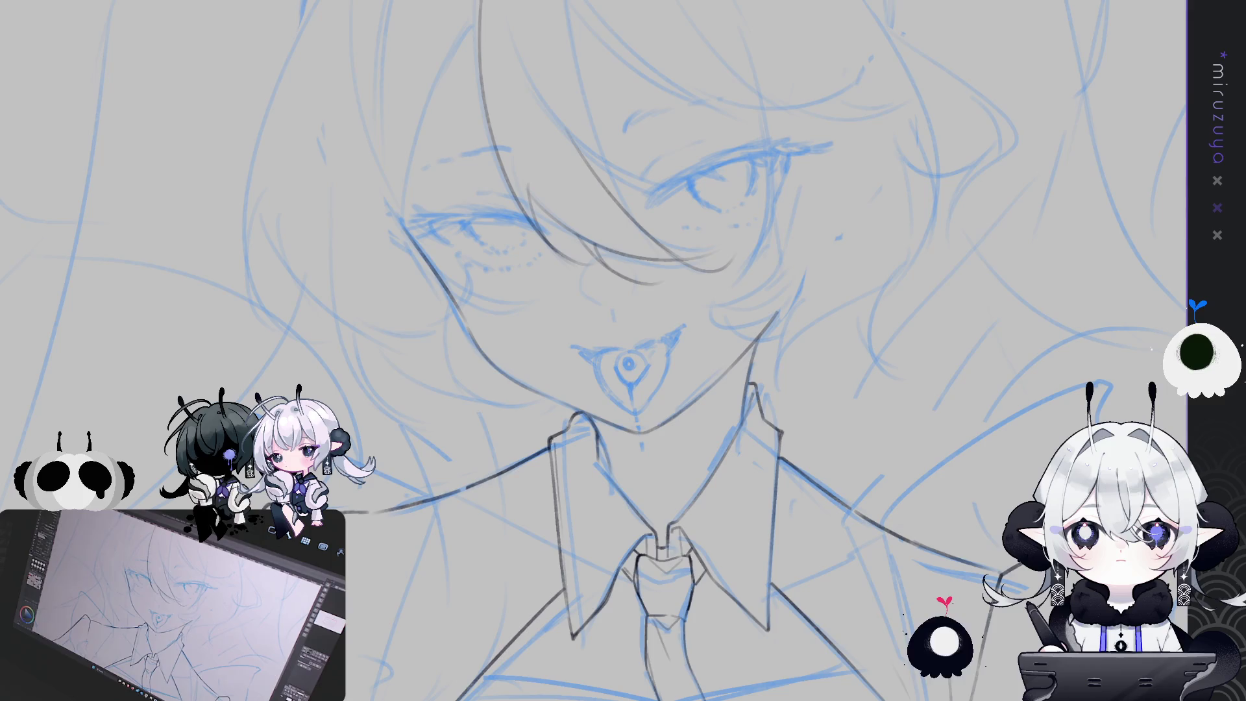
pyautogui.moveTo(844, 188); pyautogui.dragTo(854, 338)
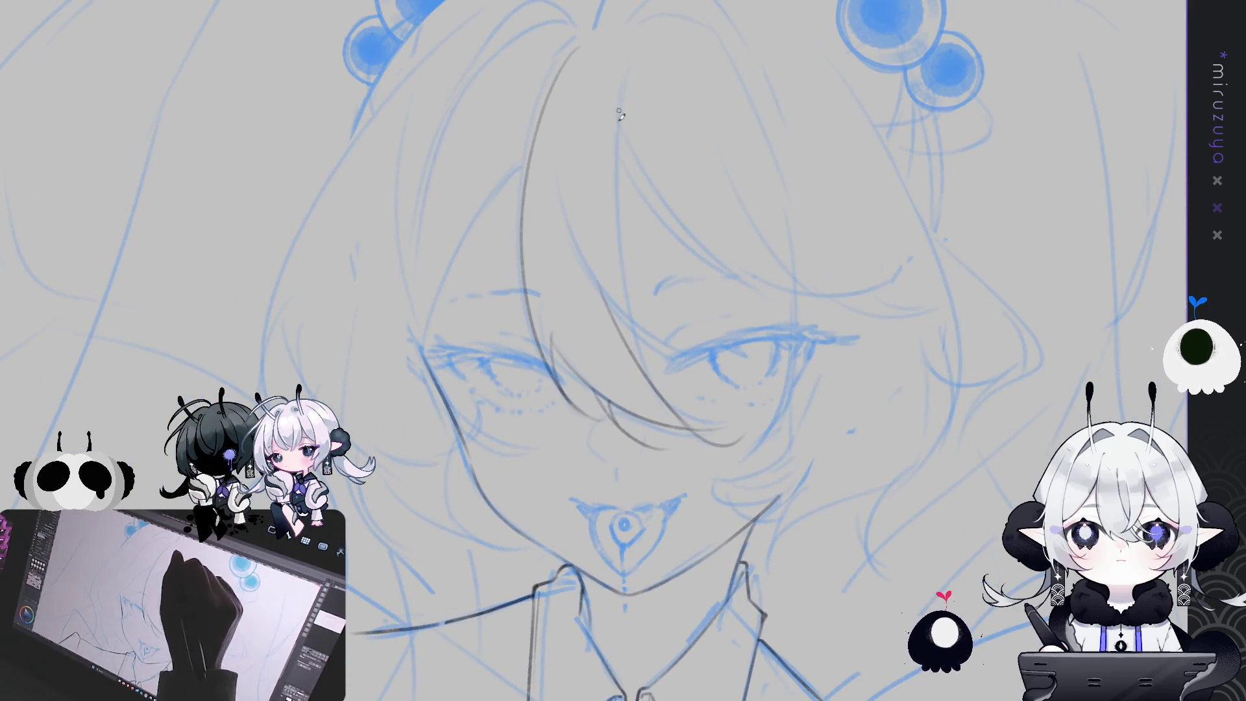
pyautogui.moveTo(620, 144); pyautogui.dragTo(652, 379)
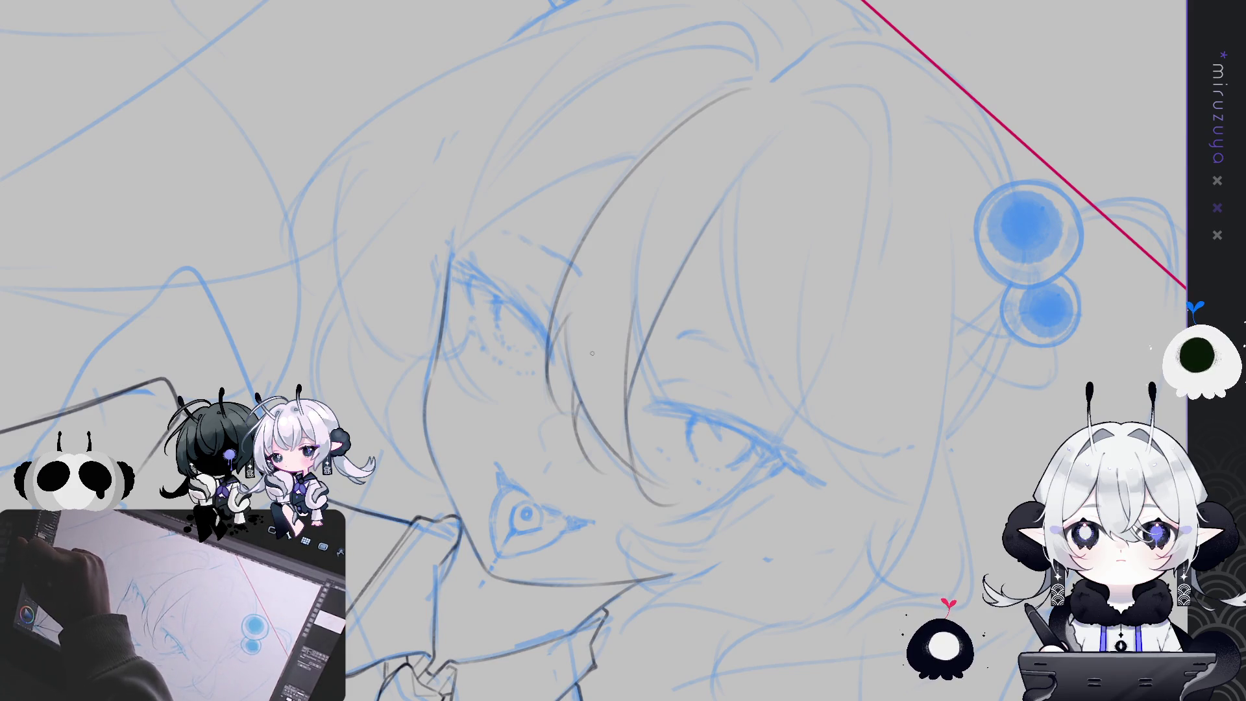
pyautogui.moveTo(657, 166)
pyautogui.mouseDown()
pyautogui.moveTo(642, 415)
pyautogui.moveTo(648, 309)
pyautogui.mouseUp()
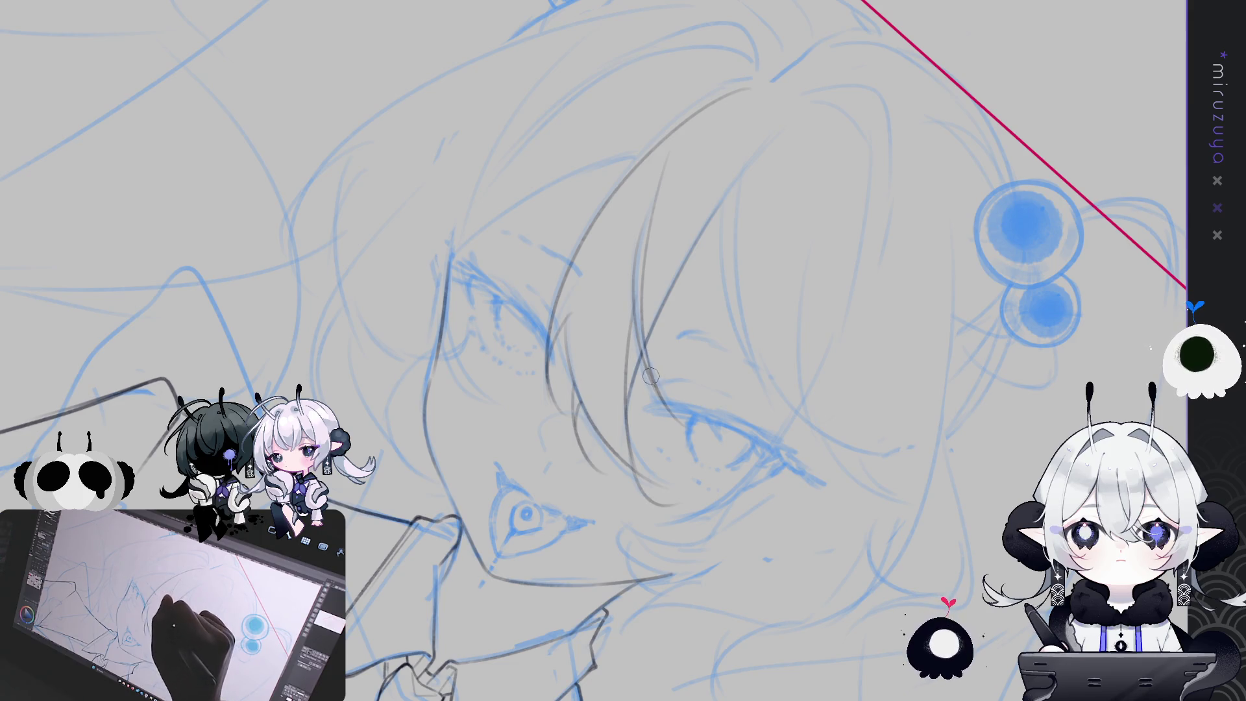
# Ink a long curving bang strand across the eye, retrying it several times.
pyautogui.scroll(-3, 644, 370)
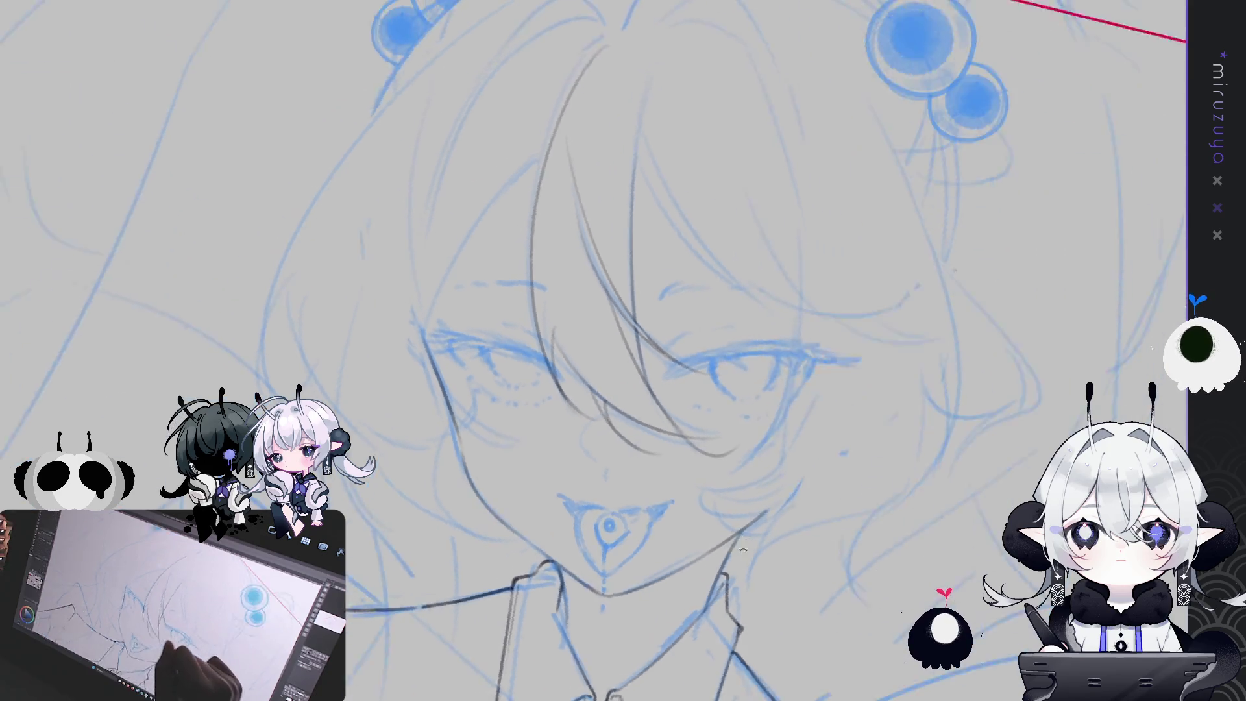
pyautogui.moveTo(756, 540); pyautogui.dragTo(846, 472)
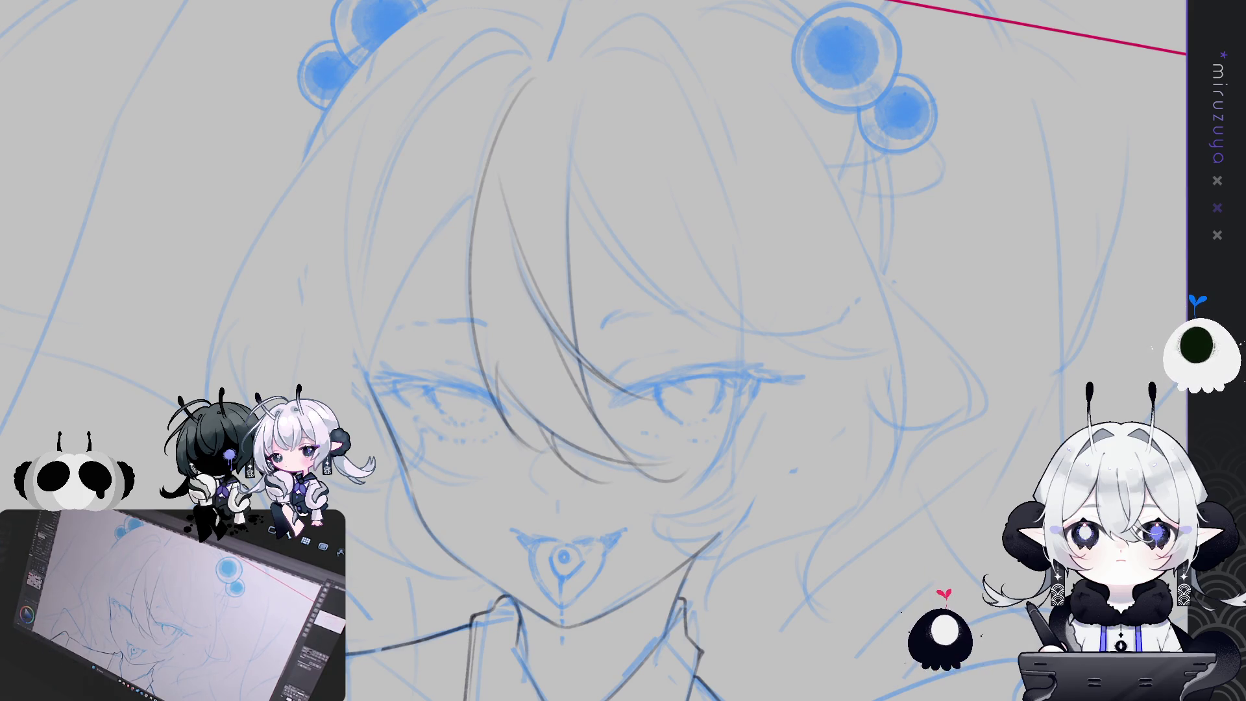
pyautogui.moveTo(968, 452)
pyautogui.mouseDown()
pyautogui.moveTo(935, 532)
pyautogui.moveTo(909, 558)
pyautogui.mouseUp()
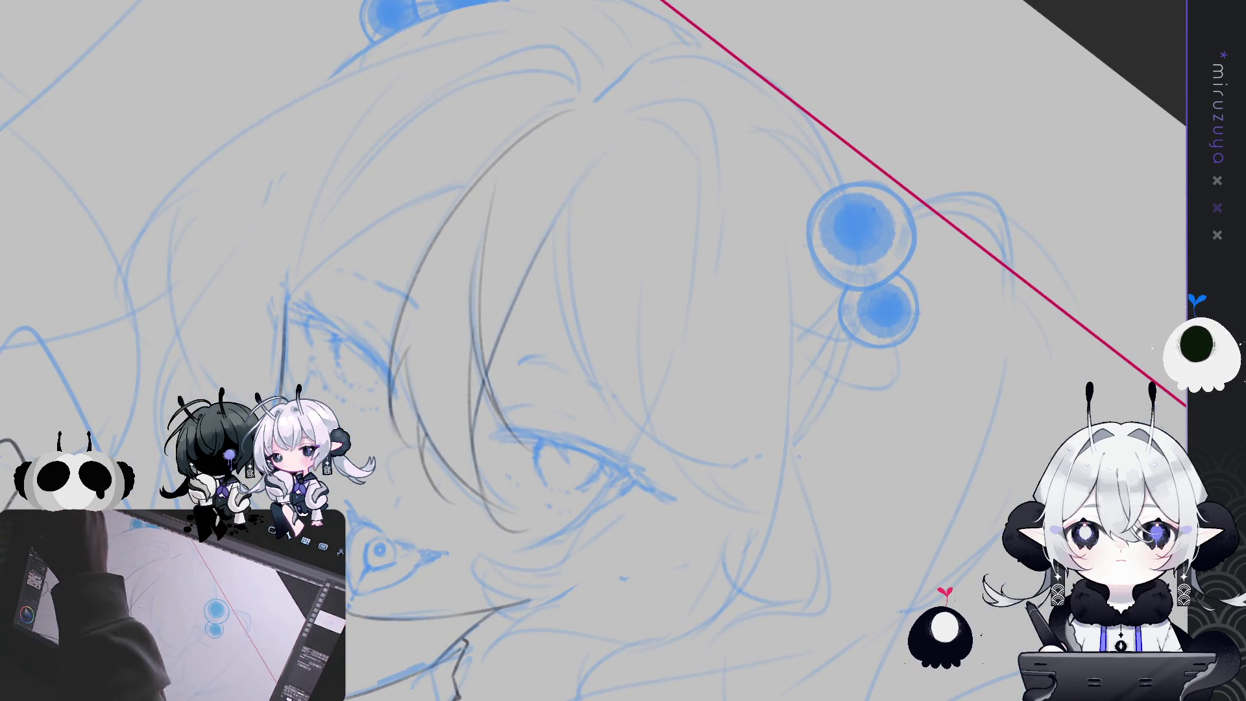
pyautogui.moveTo(556, 217); pyautogui.dragTo(607, 414)
pyautogui.moveTo(556, 220); pyautogui.dragTo(605, 406)
pyautogui.moveTo(556, 247); pyautogui.dragTo(730, 460)
pyautogui.hotkey('ctrl', 'z')
pyautogui.moveTo(557, 221); pyautogui.dragTo(715, 465)
pyautogui.hotkey('ctrl', 'z')
pyautogui.moveTo(555, 214)
pyautogui.mouseDown()
pyautogui.moveTo(558, 278)
pyautogui.moveTo(766, 454)
pyautogui.mouseUp()
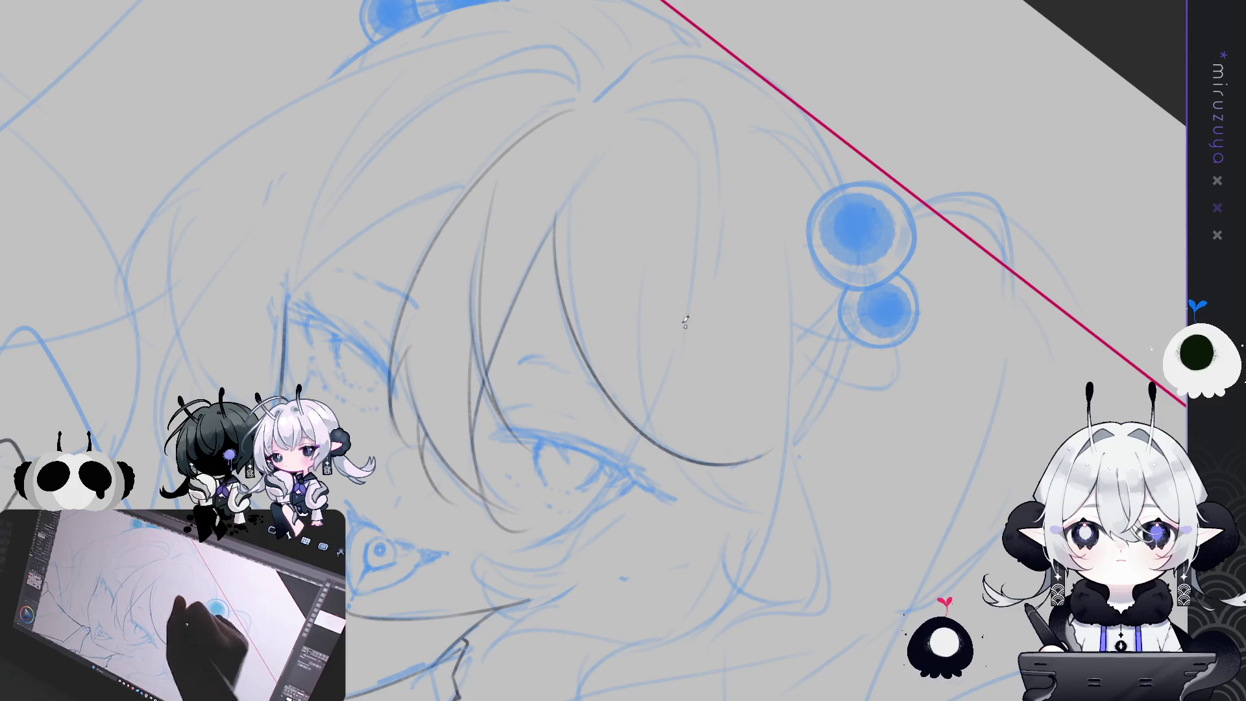
pyautogui.hotkey('ctrl', 'z')
pyautogui.moveTo(566, 308); pyautogui.dragTo(762, 458)
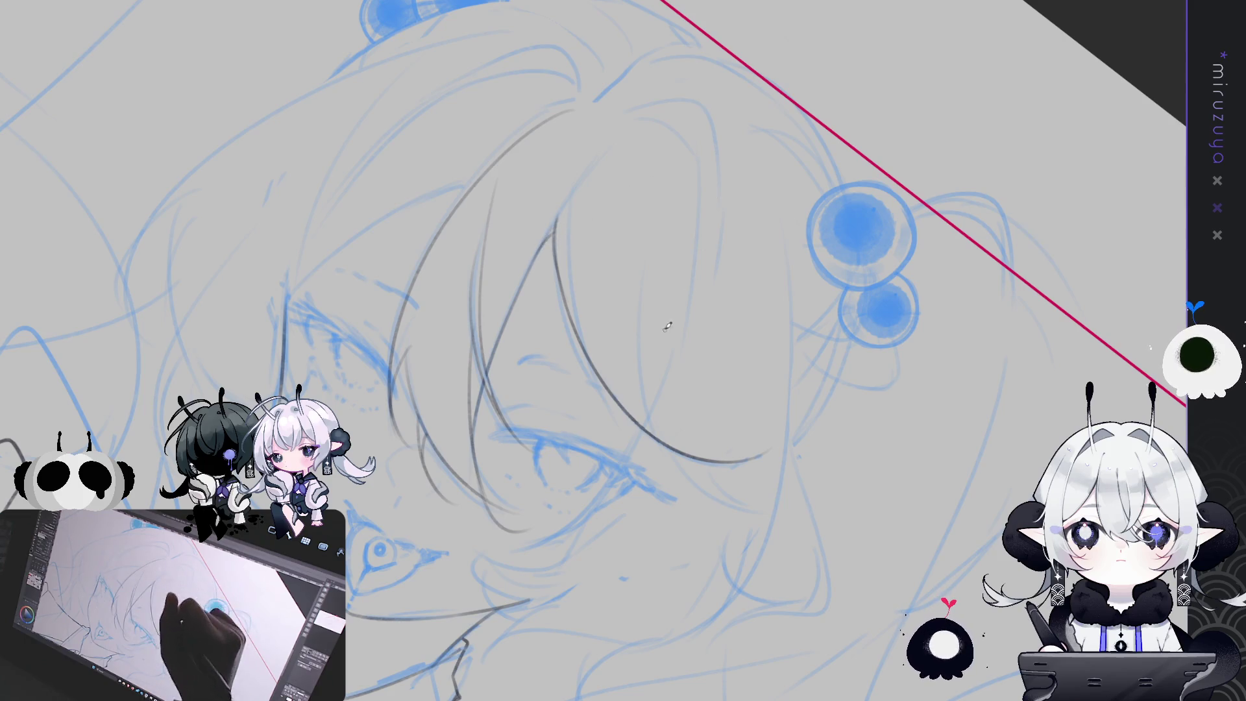
# Draw a strand curving down the bangs, redoing it after repeated undos.
pyautogui.moveTo(632, 180)
pyautogui.mouseDown()
pyautogui.moveTo(694, 454)
pyautogui.moveTo(628, 247)
pyautogui.moveTo(785, 531)
pyautogui.mouseUp()
pyautogui.hotkey('ctrl', 'z')
pyautogui.hotkey('ctrl', 'z')
pyautogui.moveTo(620, 177); pyautogui.dragTo(689, 439)
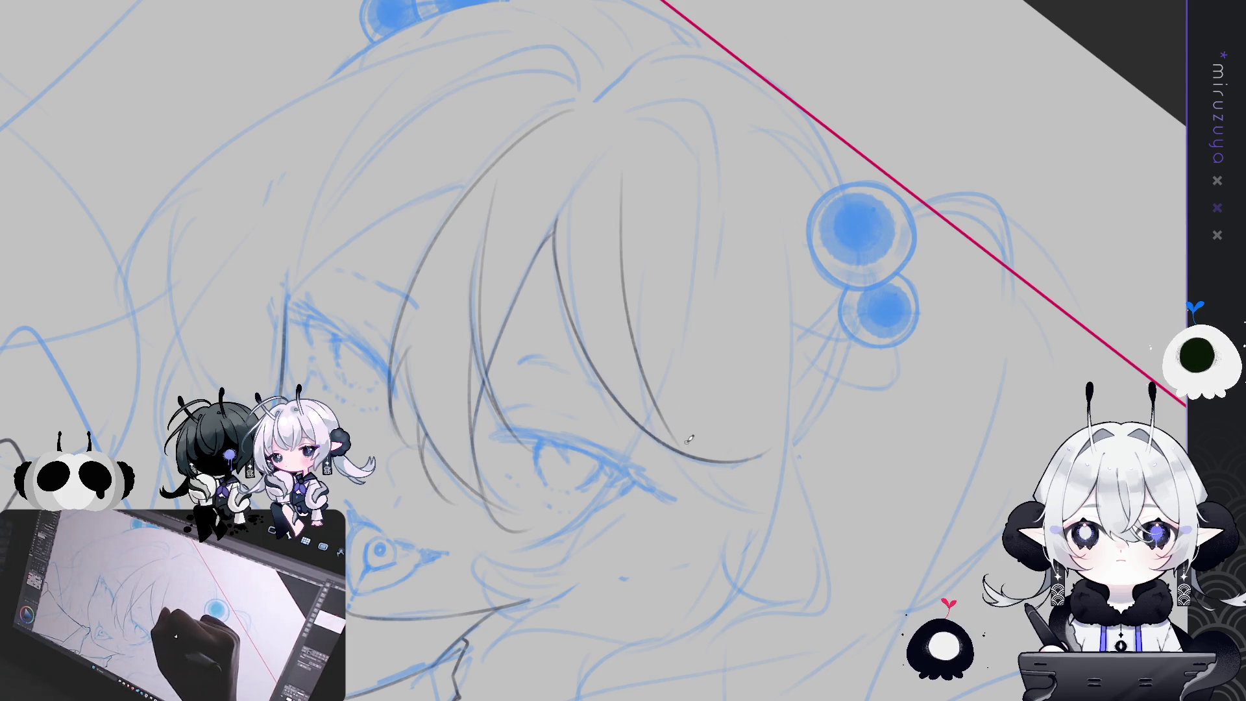
pyautogui.hotkey('ctrl', 'z')
pyautogui.moveTo(618, 164); pyautogui.dragTo(669, 436)
pyautogui.hotkey('ctrl', 'z')
pyautogui.moveTo(617, 168)
pyautogui.mouseDown()
pyautogui.moveTo(667, 431)
pyautogui.moveTo(690, 447)
pyautogui.moveTo(678, 390)
pyautogui.moveTo(686, 306)
pyautogui.mouseUp()
pyautogui.hotkey('ctrl', 'z')
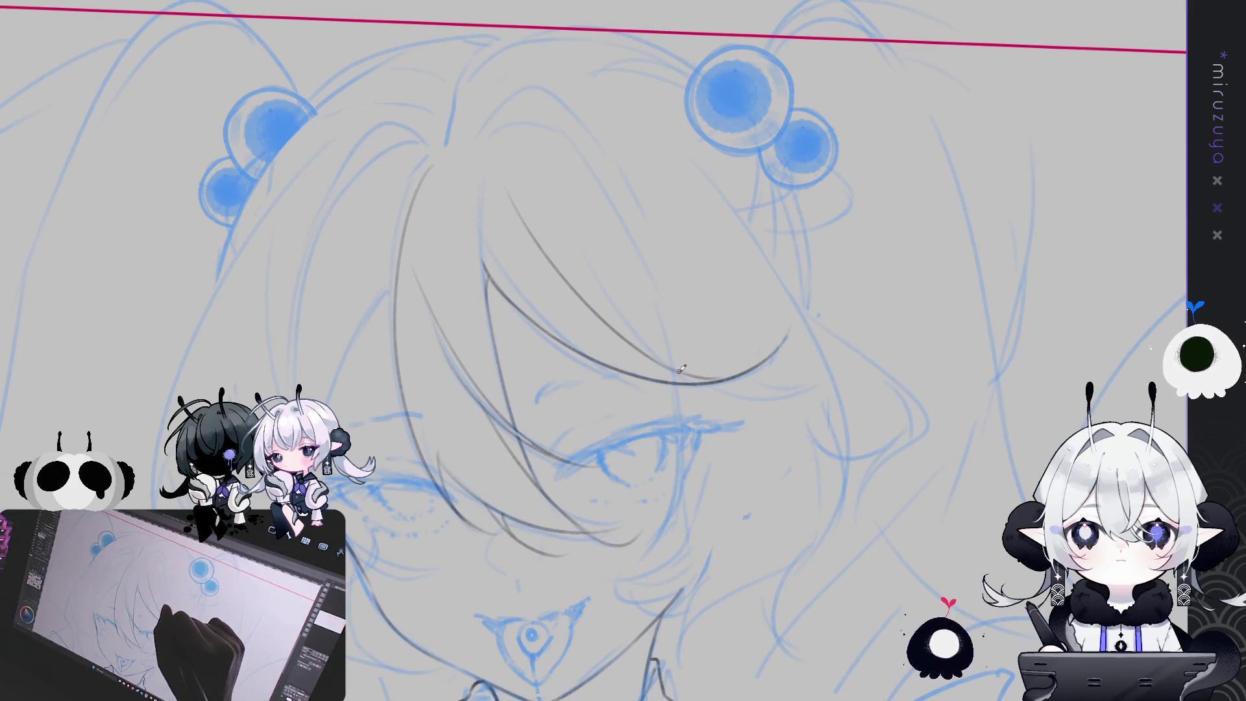
# Add a small curl at the strand tip and ink another strand along the hair.
pyautogui.moveTo(696, 316); pyautogui.dragTo(715, 358)
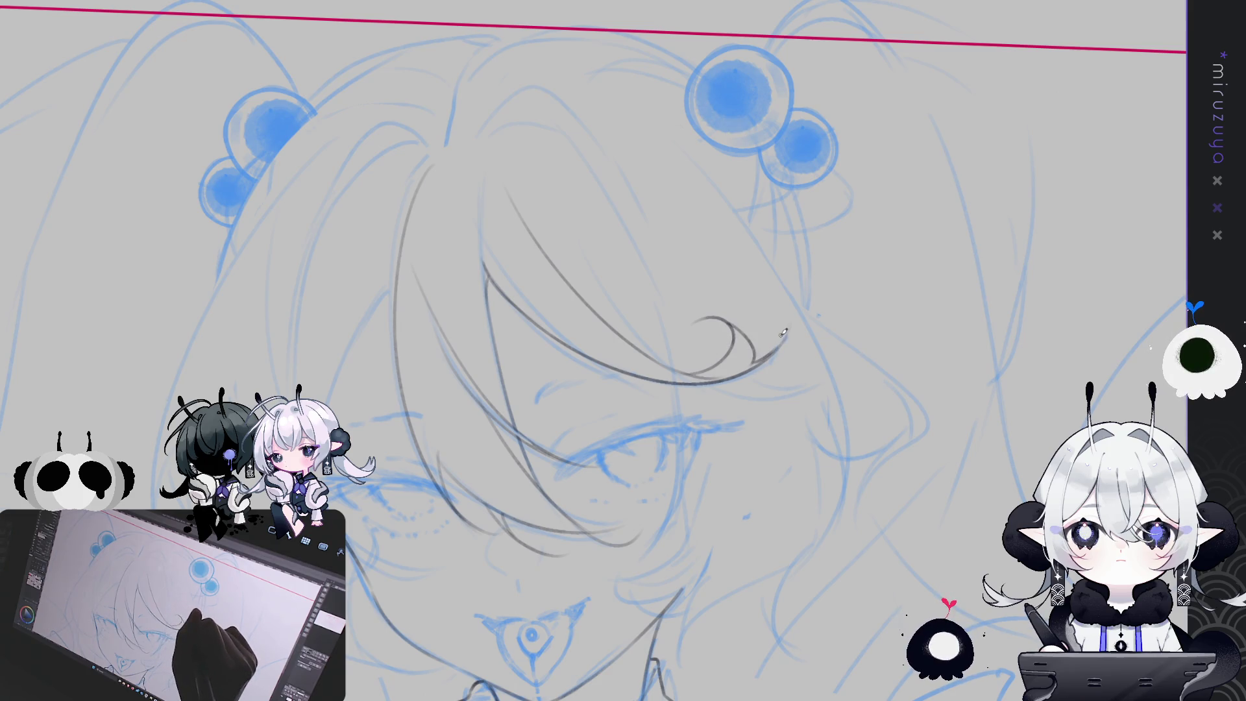
pyautogui.moveTo(703, 569); pyautogui.dragTo(802, 508)
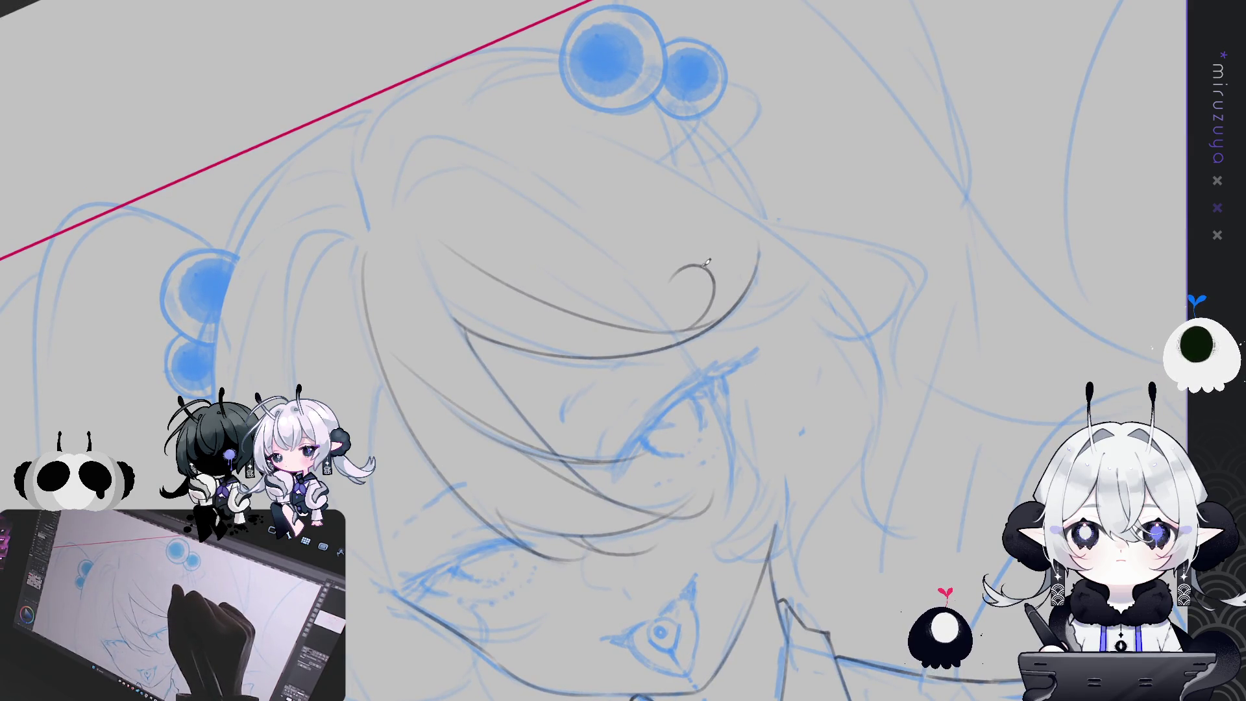
pyautogui.moveTo(709, 262); pyautogui.dragTo(736, 288)
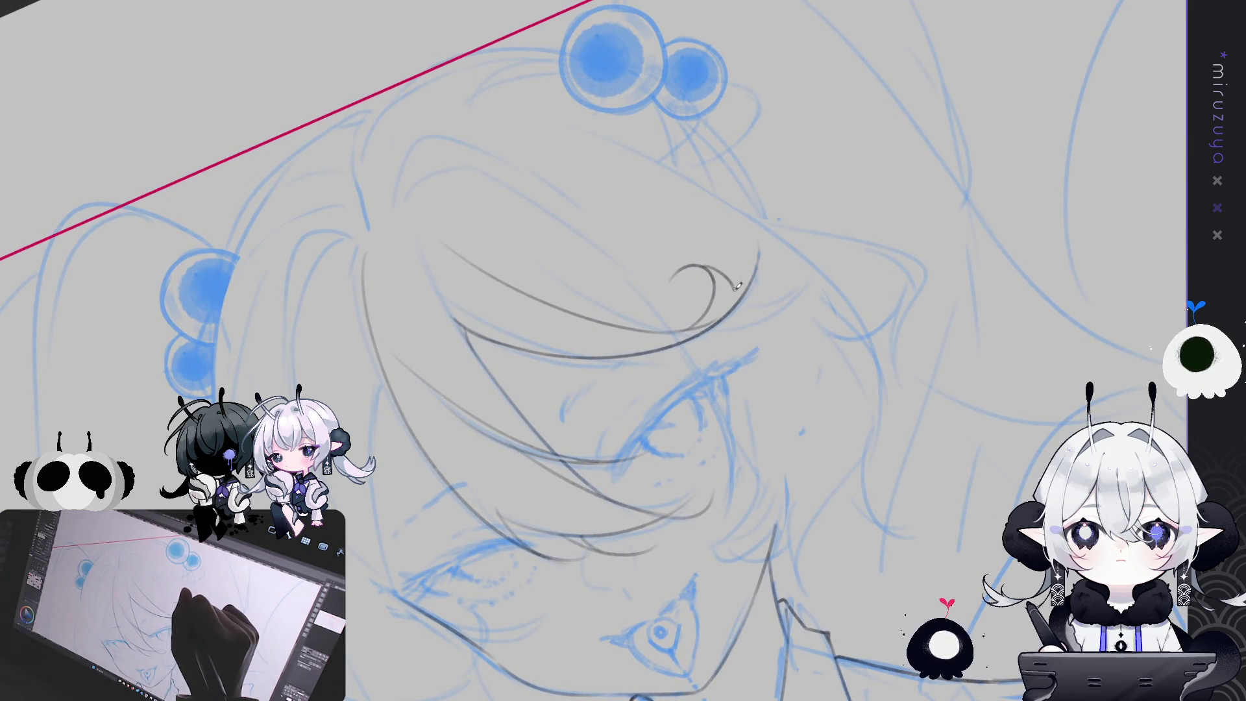
pyautogui.moveTo(737, 285); pyautogui.dragTo(562, 245)
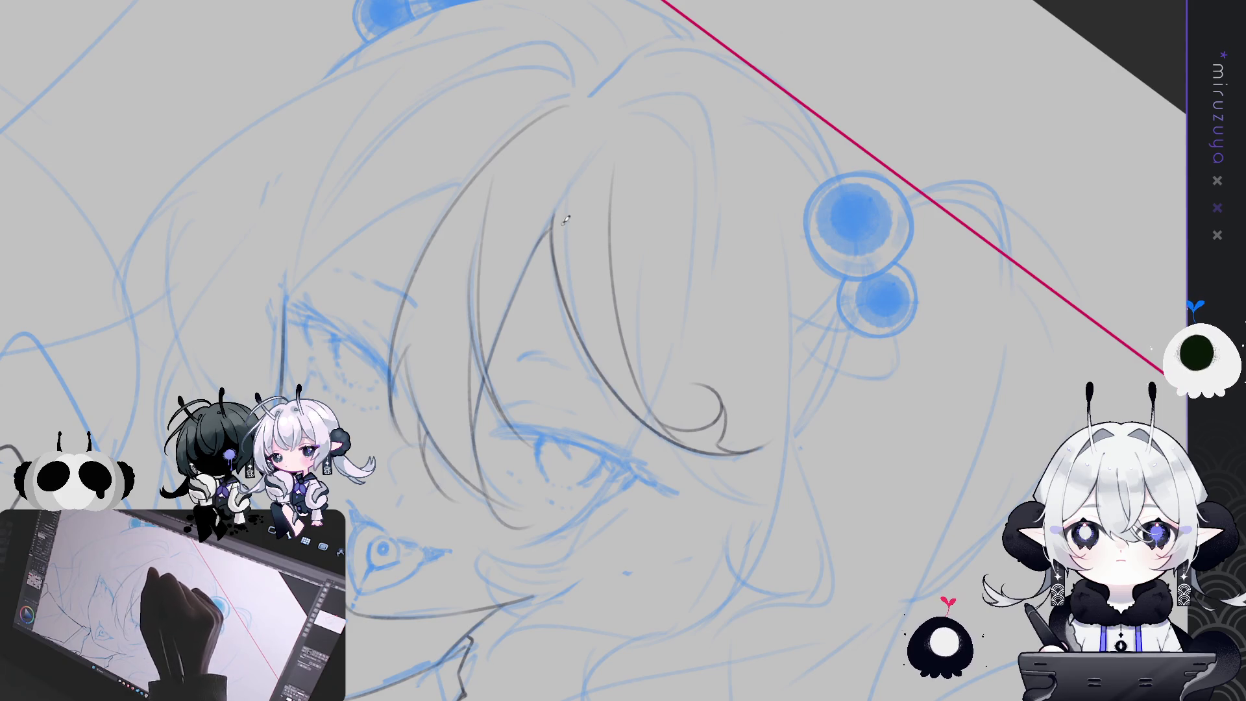
pyautogui.moveTo(560, 260); pyautogui.dragTo(604, 422)
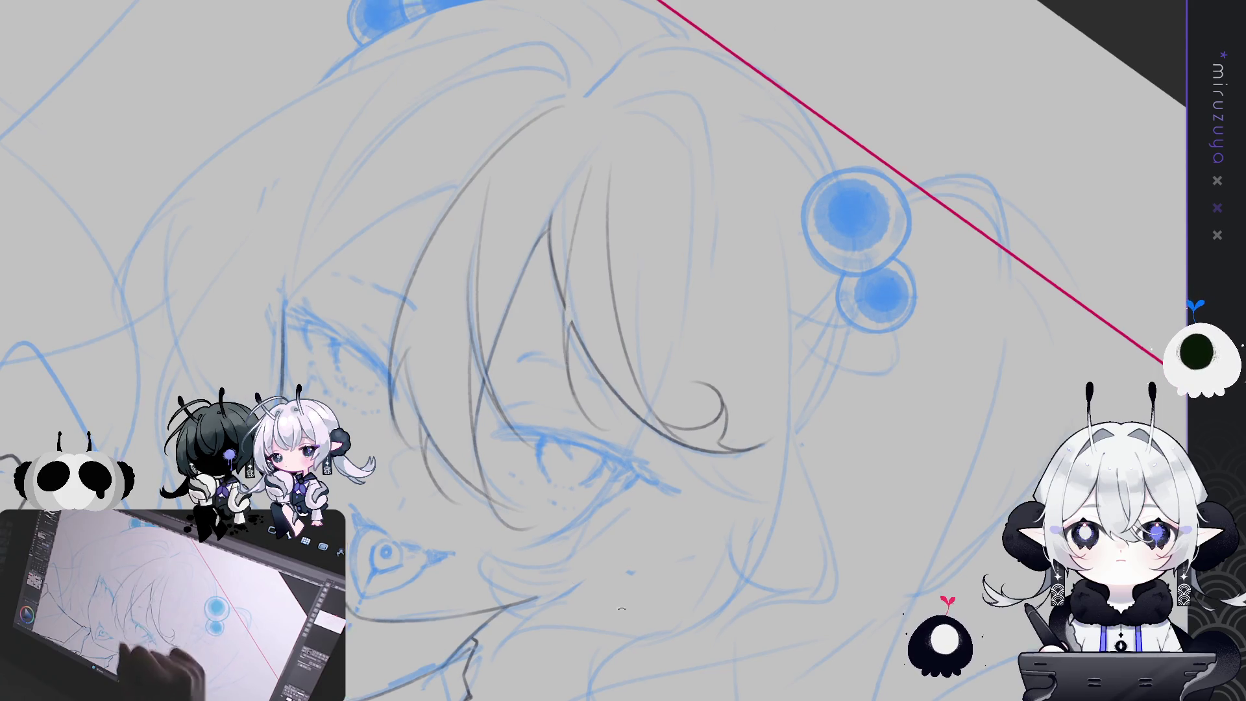
pyautogui.press('-')
pyautogui.press('-')
pyautogui.press('-')
pyautogui.press('^')
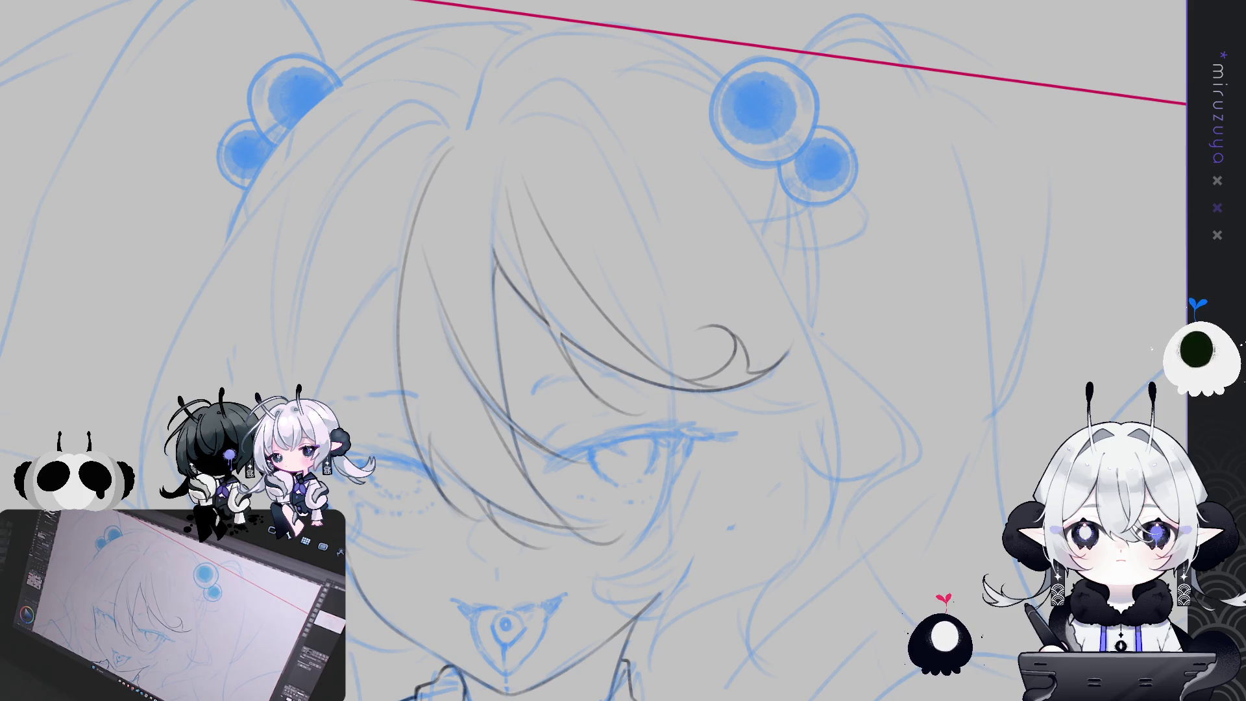
pyautogui.moveTo(496, 197)
pyautogui.mouseDown()
pyautogui.moveTo(571, 117)
pyautogui.moveTo(593, 177)
pyautogui.moveTo(590, 292)
pyautogui.mouseUp()
# Undo the last hair strand and add a second view showing the whole canvas.
pyautogui.hotkey('ctrl', 'z')
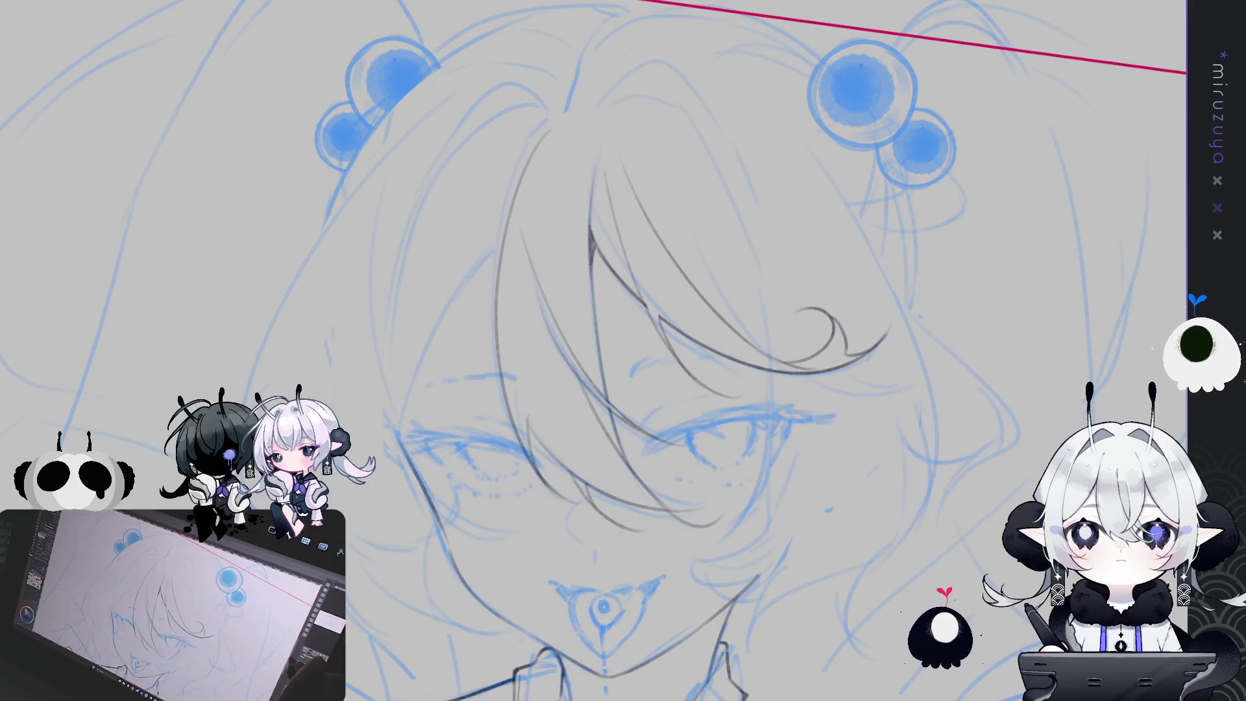
pyautogui.moveTo(934, 364)
pyautogui.mouseDown()
pyautogui.moveTo(968, 409)
pyautogui.moveTo(908, 337)
pyautogui.mouseUp()
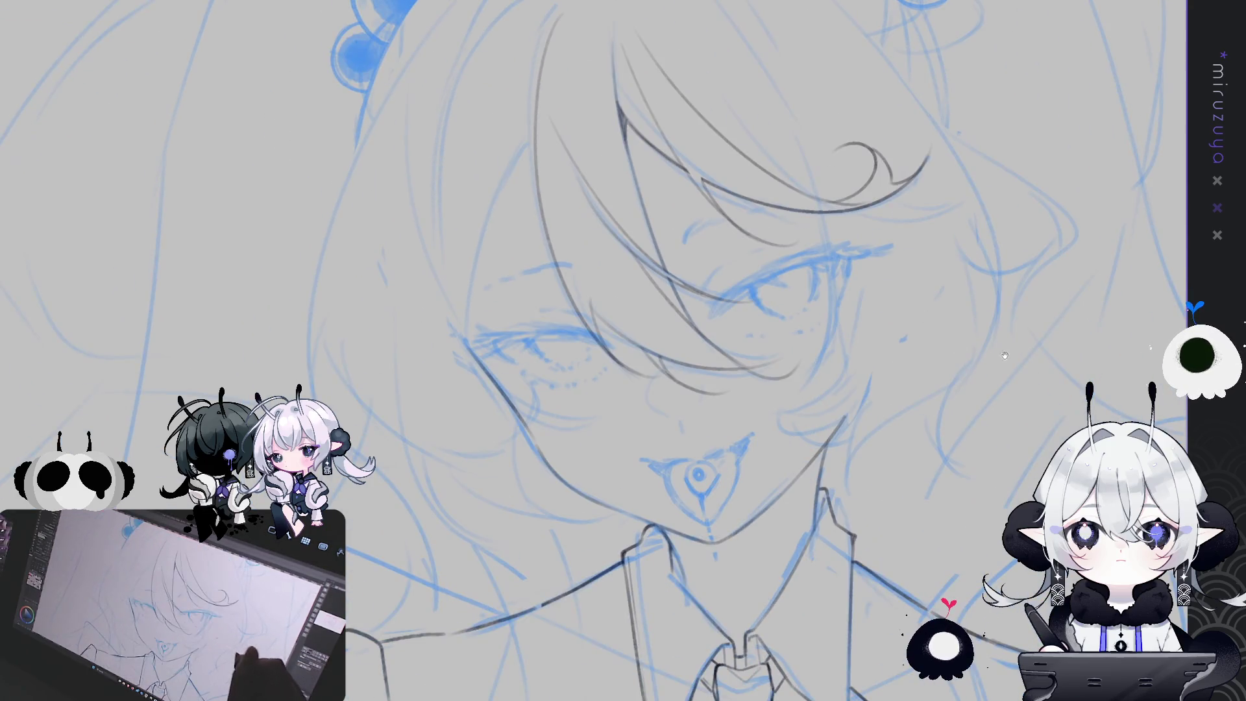
pyautogui.moveTo(840, 269); pyautogui.dragTo(801, 292)
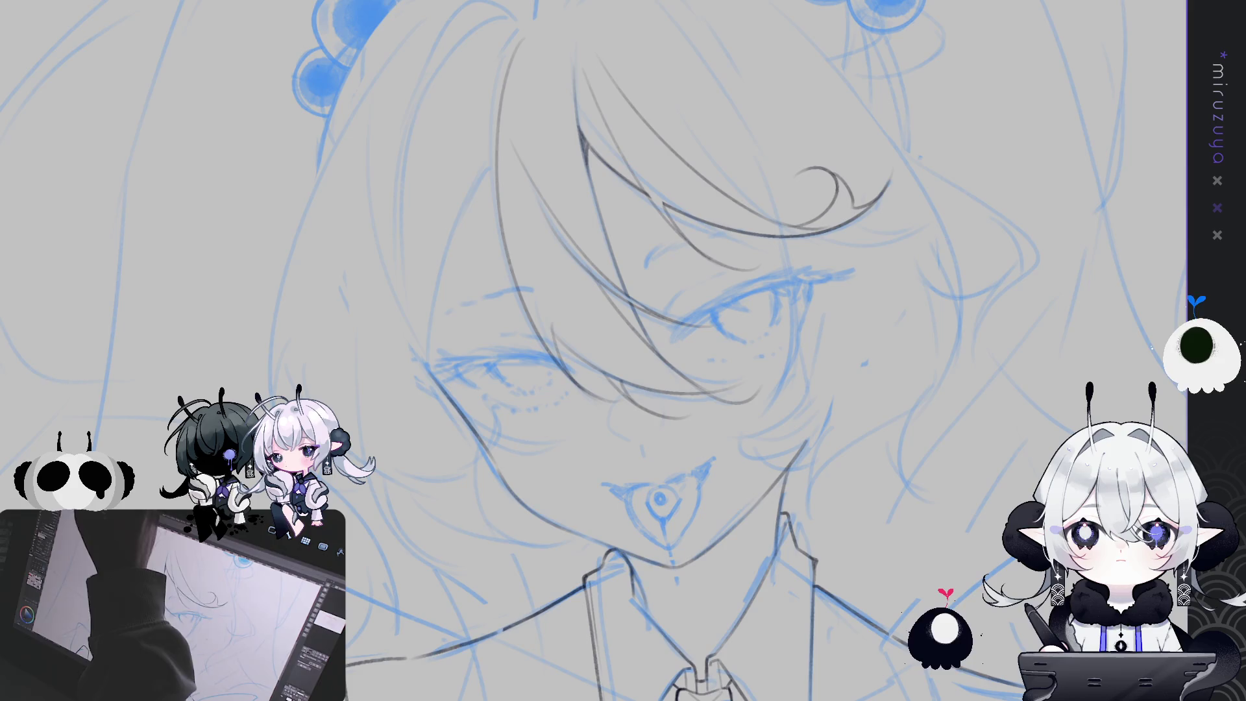
pyautogui.hotkey('ctrl', '0')
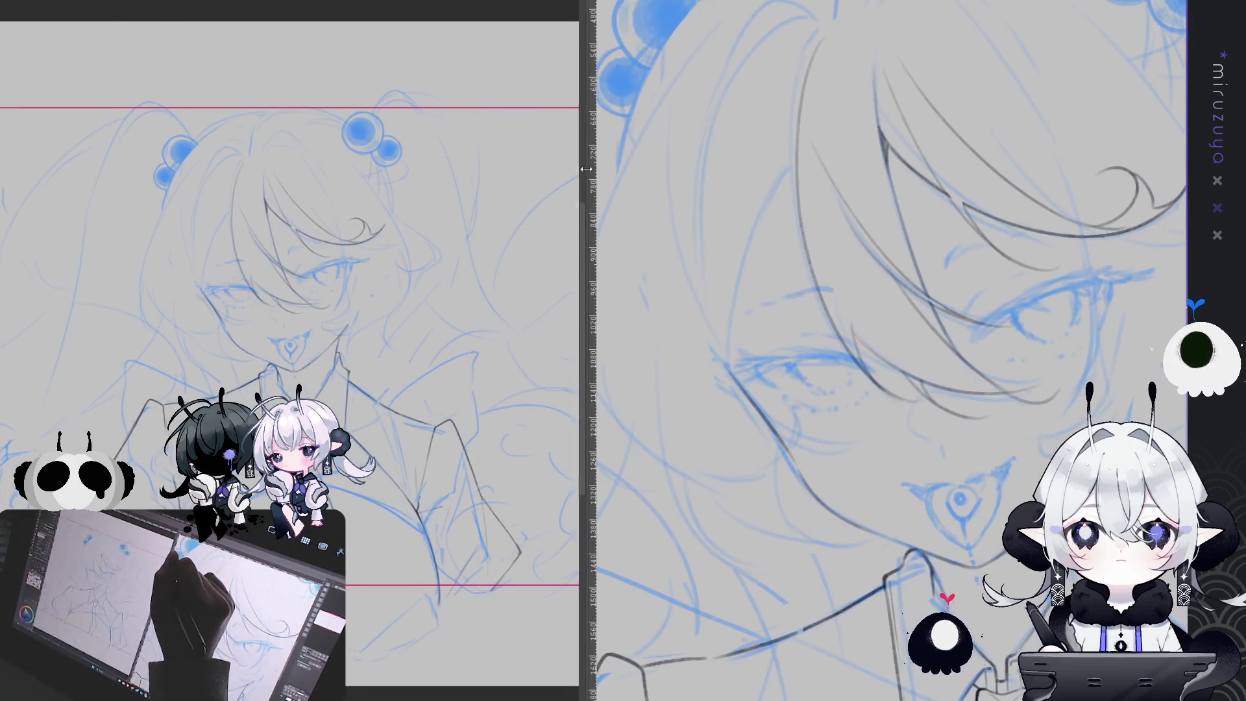
# Ink a strand beside the face and a curved strand at the top of the hair.
pyautogui.moveTo(591, 173); pyautogui.dragTo(301, 175)
pyautogui.moveTo(245, 399)
pyautogui.mouseDown()
pyautogui.moveTo(229, 279)
pyautogui.moveTo(233, 316)
pyautogui.mouseUp()
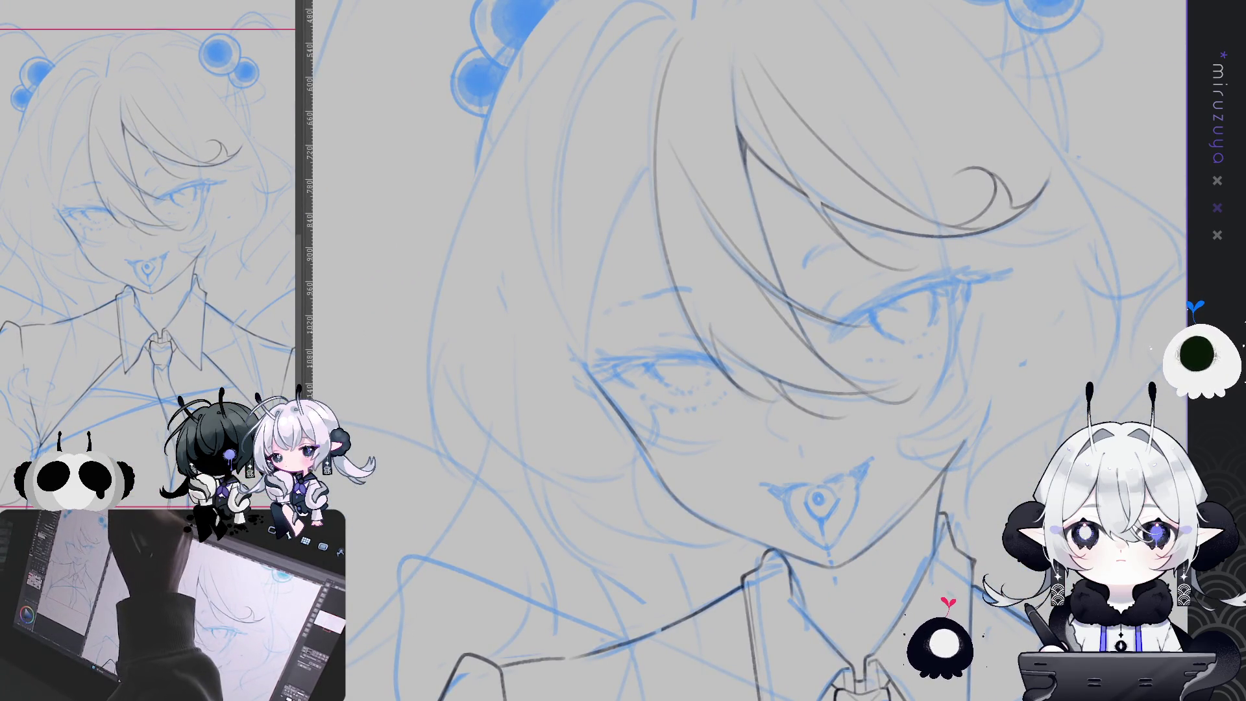
pyautogui.moveTo(896, 472); pyautogui.dragTo(834, 509)
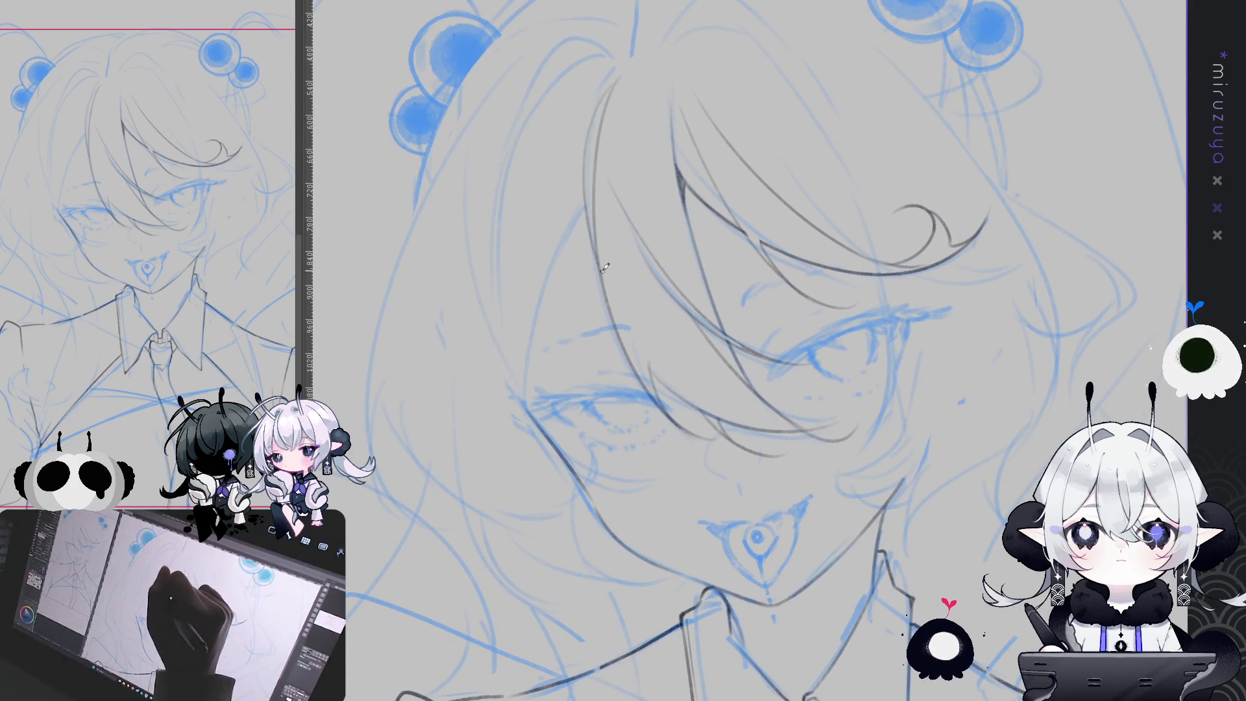
pyautogui.moveTo(588, 208); pyautogui.dragTo(538, 398)
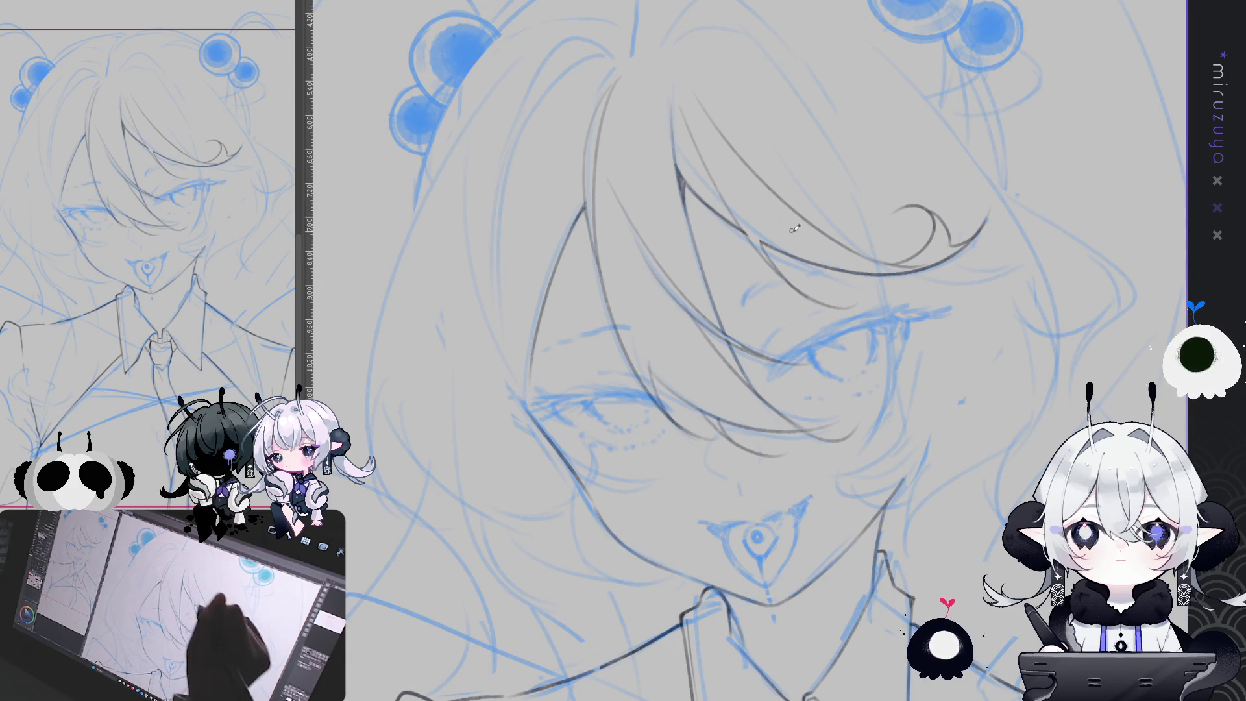
pyautogui.moveTo(620, 44); pyautogui.dragTo(685, 79)
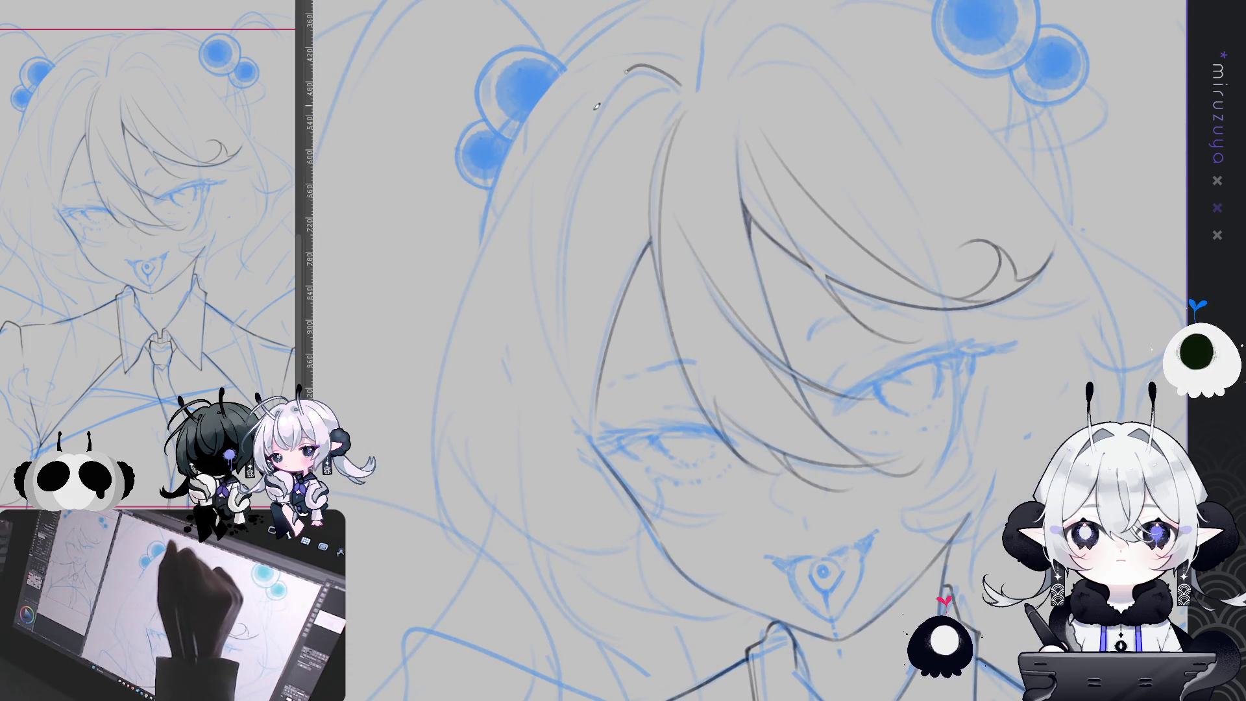
pyautogui.moveTo(679, 83); pyautogui.dragTo(574, 156)
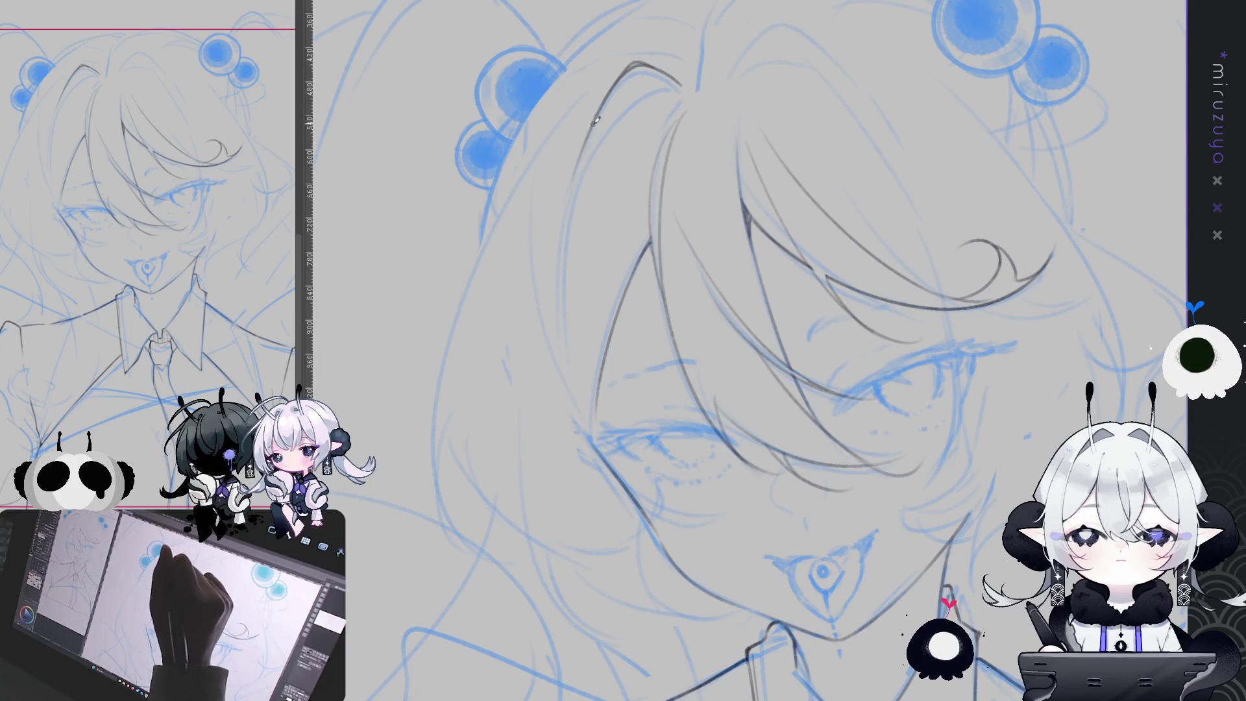
# Draw the long outline down the hair's left side, redrawing it until clean.
pyautogui.moveTo(604, 104)
pyautogui.mouseDown()
pyautogui.moveTo(570, 220)
pyautogui.moveTo(563, 383)
pyautogui.moveTo(580, 166)
pyautogui.moveTo(566, 382)
pyautogui.moveTo(598, 118)
pyautogui.moveTo(560, 335)
pyautogui.mouseUp()
pyautogui.hotkey('ctrl', 'z')
pyautogui.hotkey('ctrl', 'z')
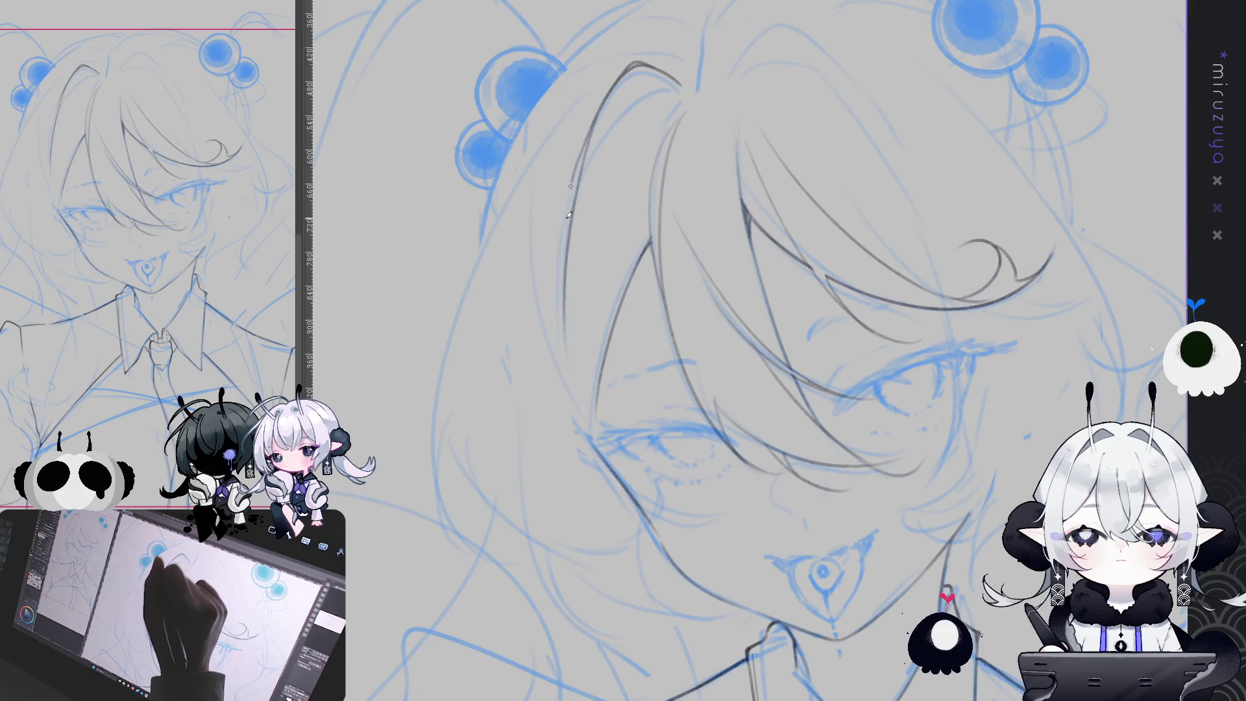
pyautogui.moveTo(646, 266); pyautogui.dragTo(604, 245)
pyautogui.moveTo(505, 132); pyautogui.dragTo(565, 409)
pyautogui.hotkey('ctrl', 'z')
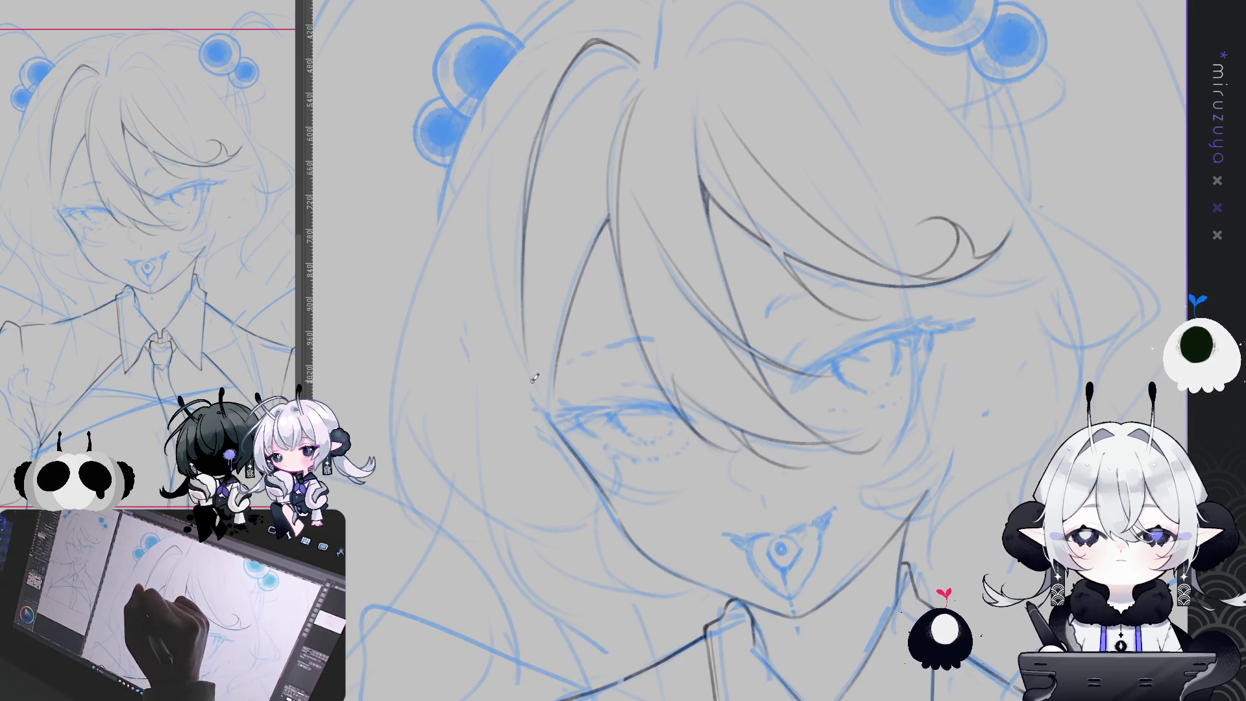
pyautogui.moveTo(493, 232); pyautogui.dragTo(630, 476)
pyautogui.hotkey('ctrl', 'z')
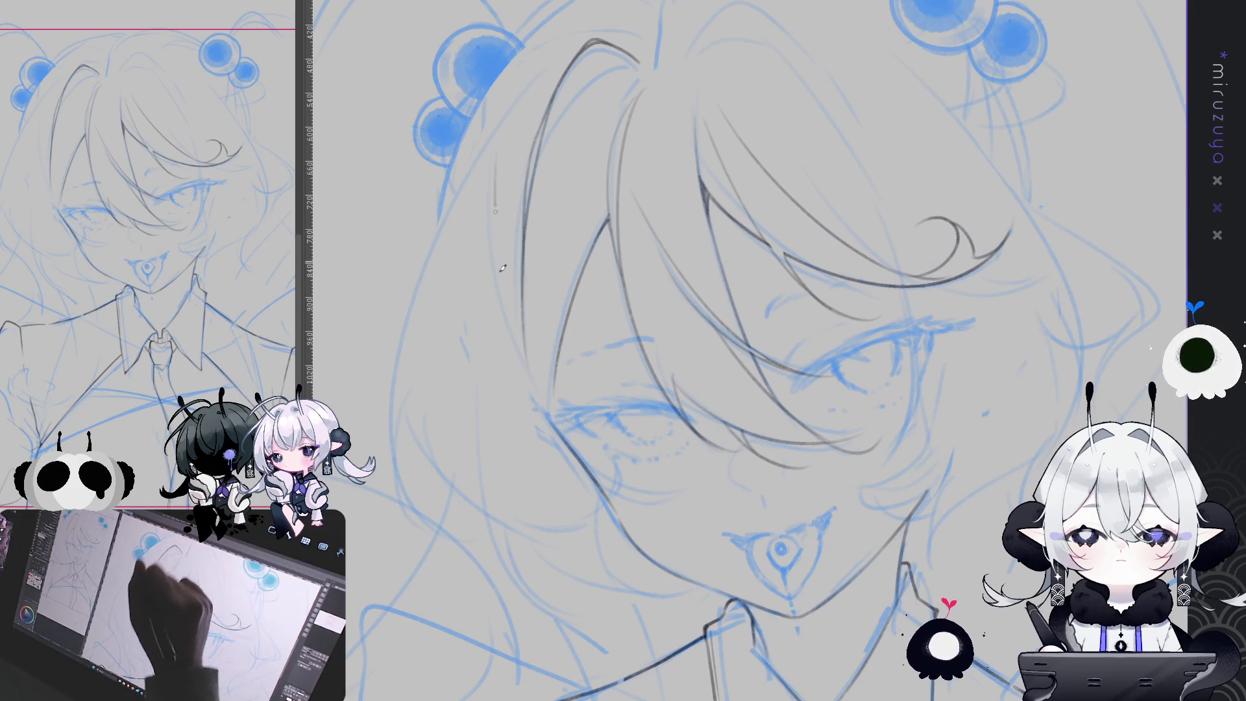
pyautogui.moveTo(495, 201); pyautogui.dragTo(633, 475)
pyautogui.moveTo(1011, 243)
pyautogui.mouseDown()
pyautogui.moveTo(590, 94)
pyautogui.moveTo(542, 341)
pyautogui.mouseUp()
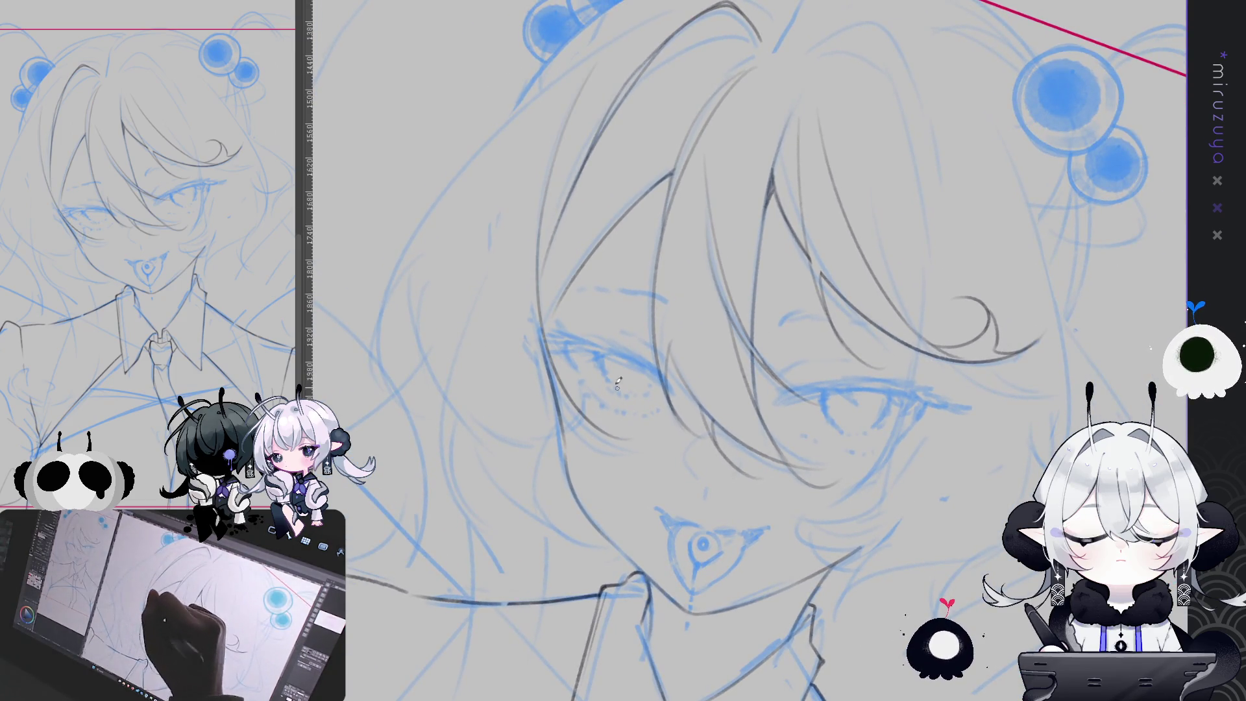
# Redraw the left hair outline as one clean dark line, undoing the rejected attempts.
pyautogui.hotkey('ctrl', 'z')
pyautogui.moveTo(594, 70); pyautogui.dragTo(548, 458)
pyautogui.hotkey('ctrl', 'z')
pyautogui.moveTo(587, 172); pyautogui.dragTo(548, 418)
pyautogui.moveTo(800, 338); pyautogui.dragTo(640, 371)
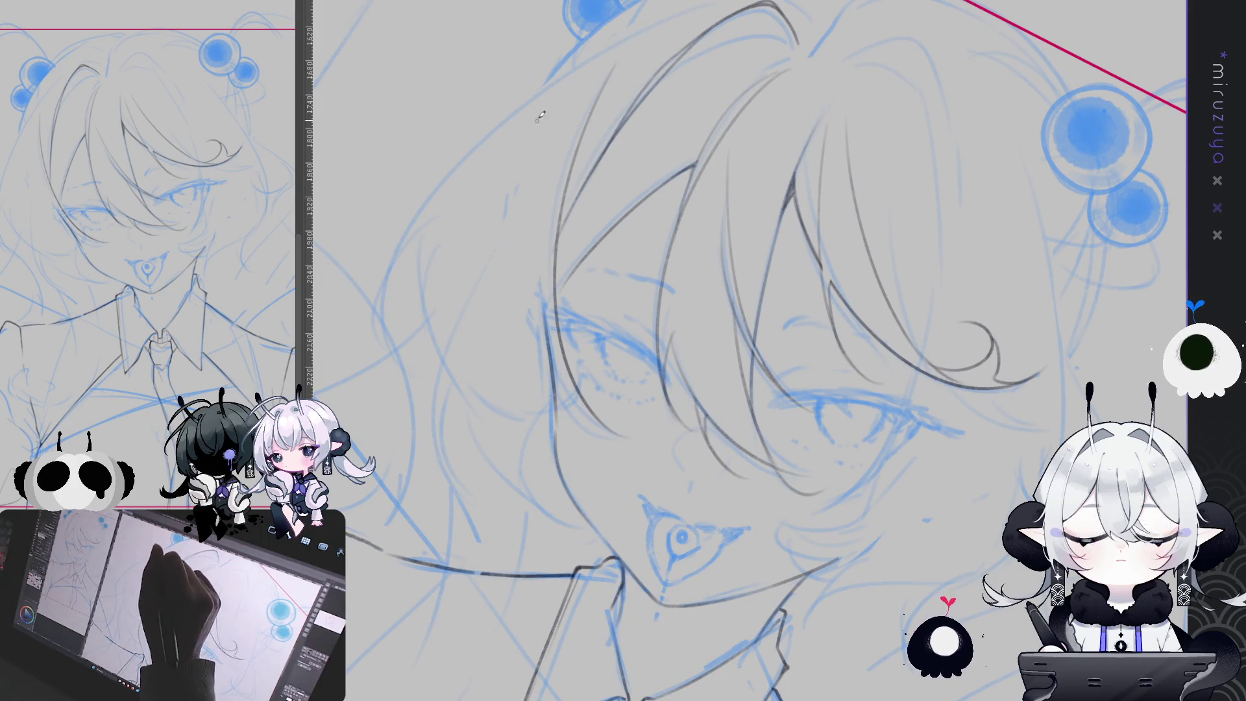
pyautogui.moveTo(514, 216); pyautogui.dragTo(551, 401)
pyautogui.hotkey('ctrl', 'z')
pyautogui.moveTo(512, 195); pyautogui.dragTo(571, 388)
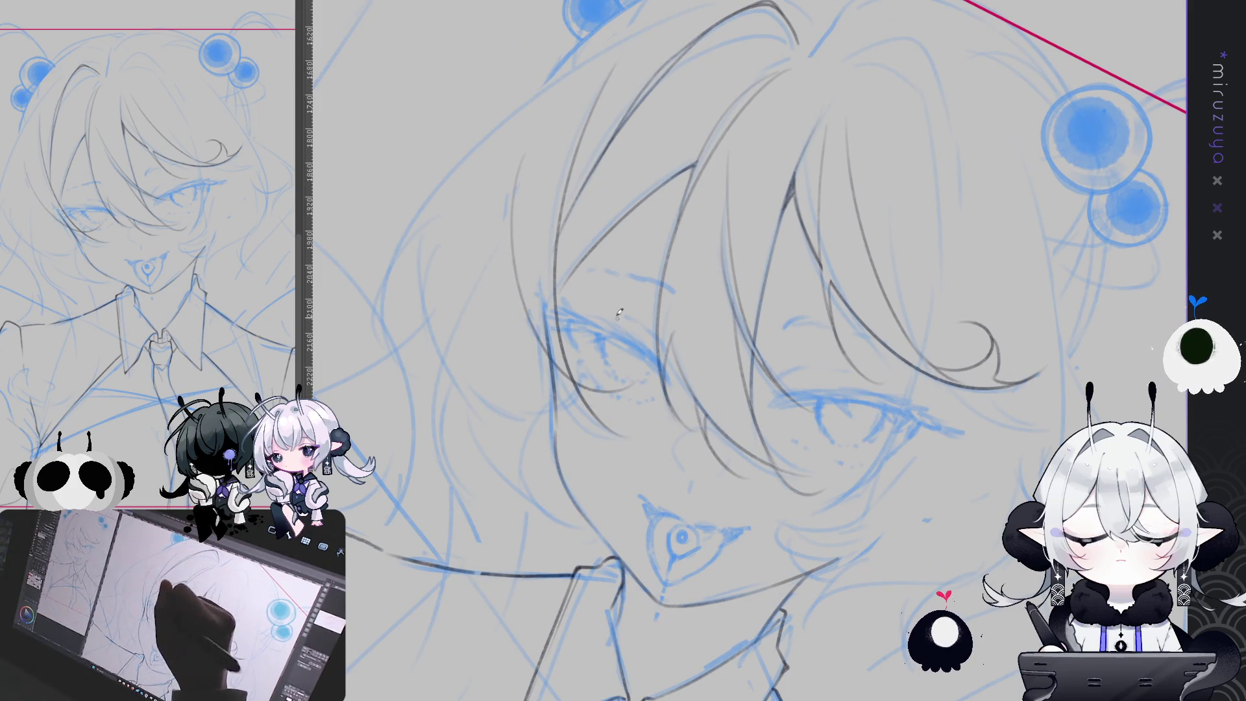
pyautogui.moveTo(538, 213); pyautogui.dragTo(649, 273)
# Reframe the face and add a short strand at the top of the hair.
pyautogui.moveTo(747, 292); pyautogui.dragTo(549, 125)
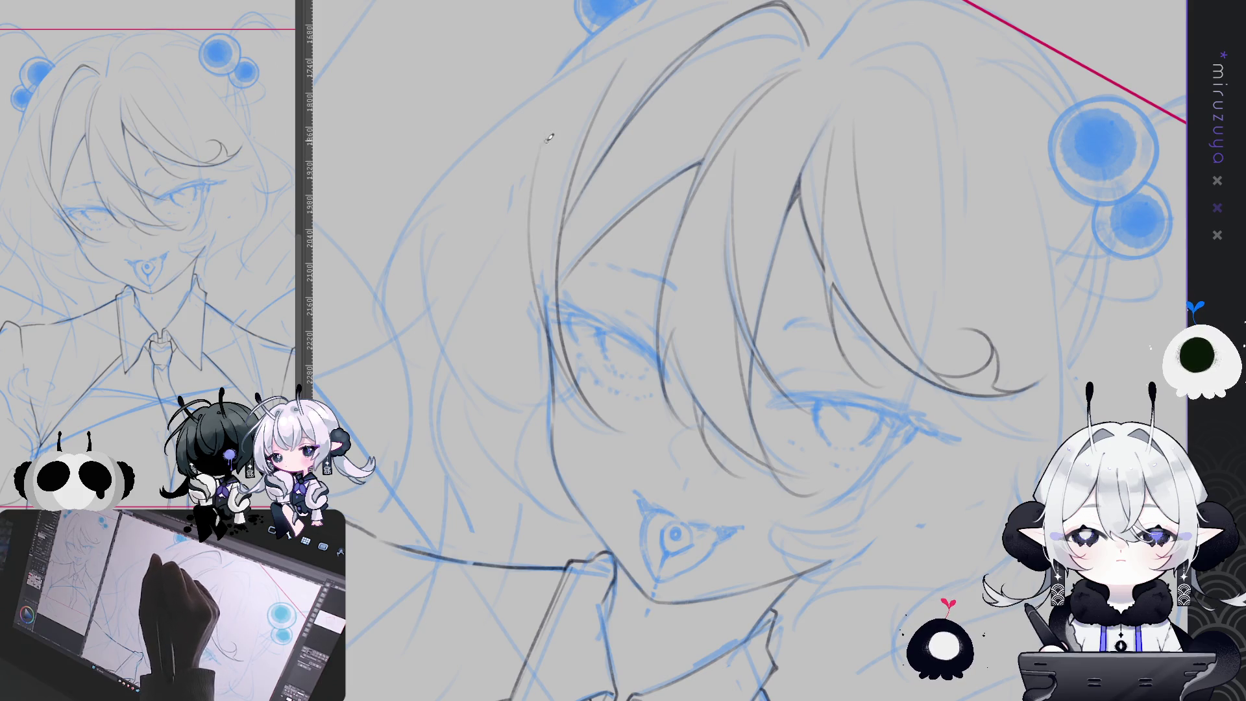
pyautogui.moveTo(551, 333); pyautogui.dragTo(757, 584)
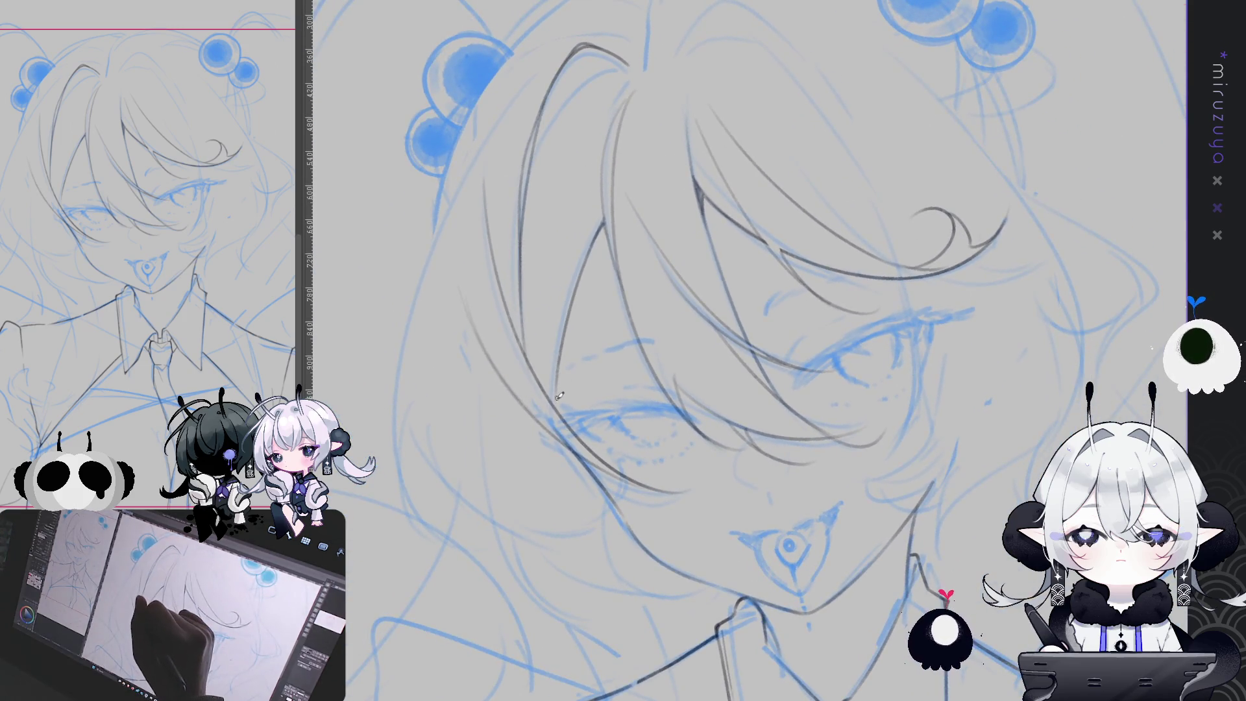
pyautogui.moveTo(591, 288); pyautogui.dragTo(729, 349)
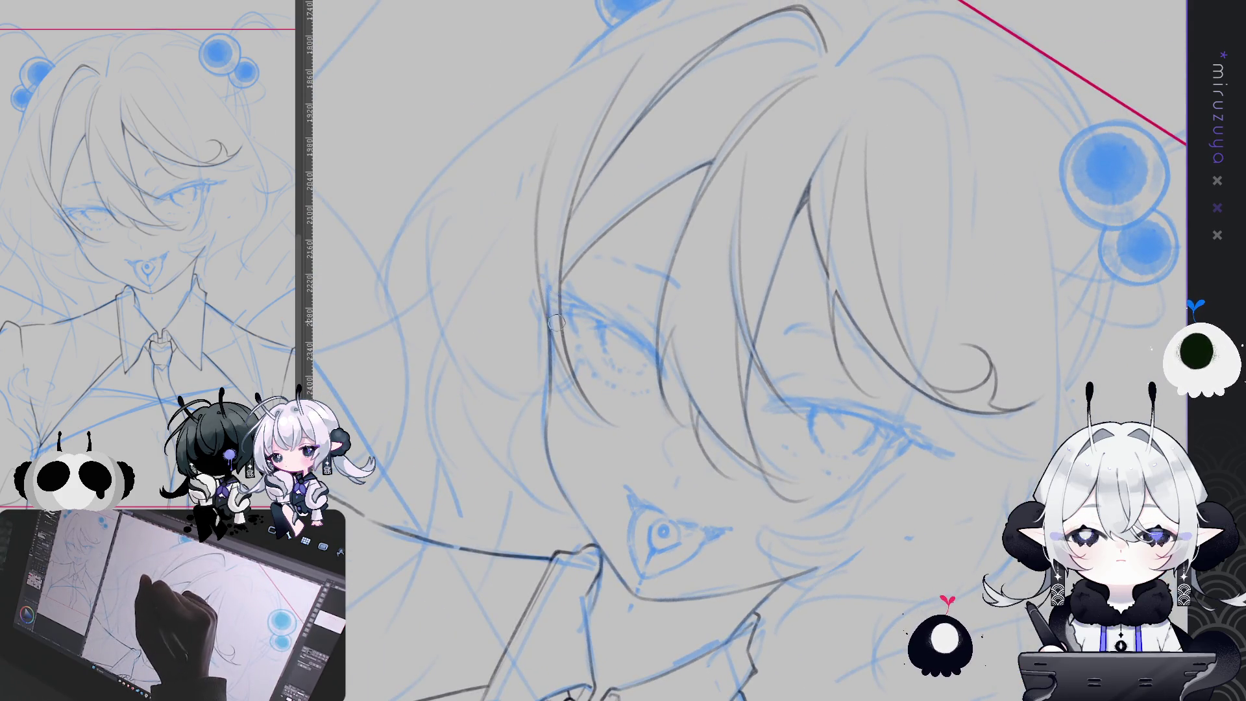
pyautogui.moveTo(546, 293); pyautogui.dragTo(874, 489)
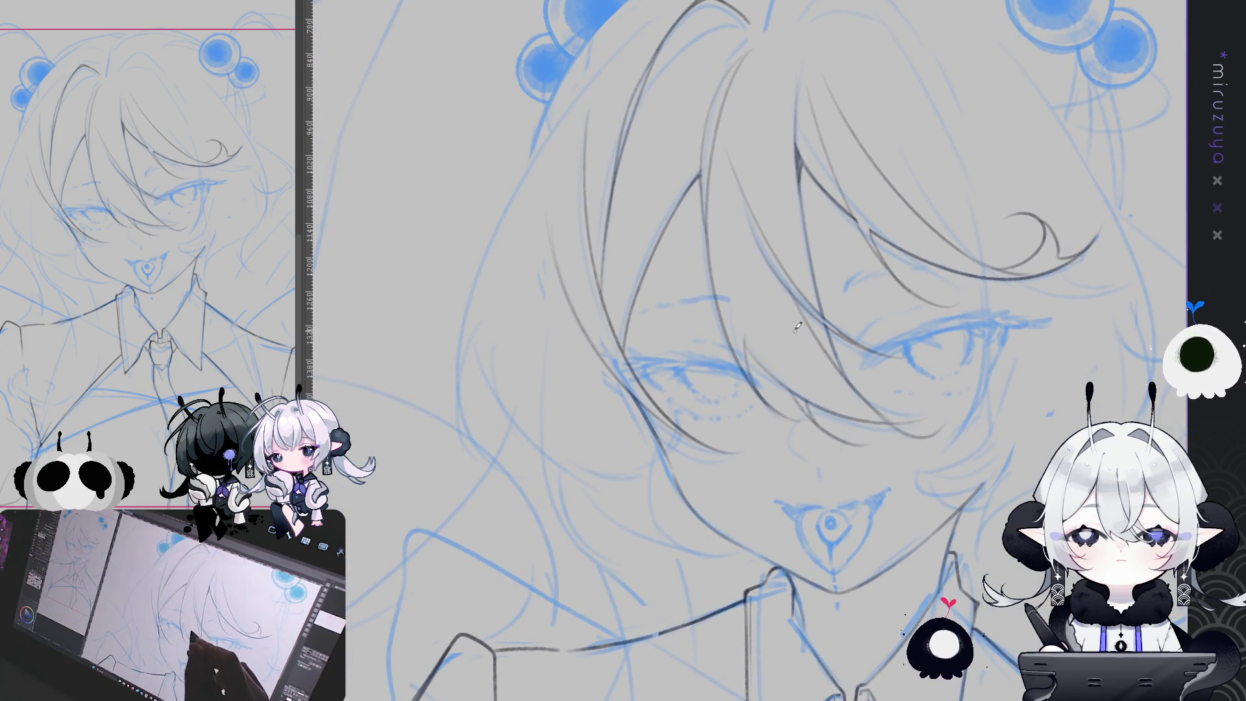
pyautogui.moveTo(879, 345); pyautogui.dragTo(1064, 336)
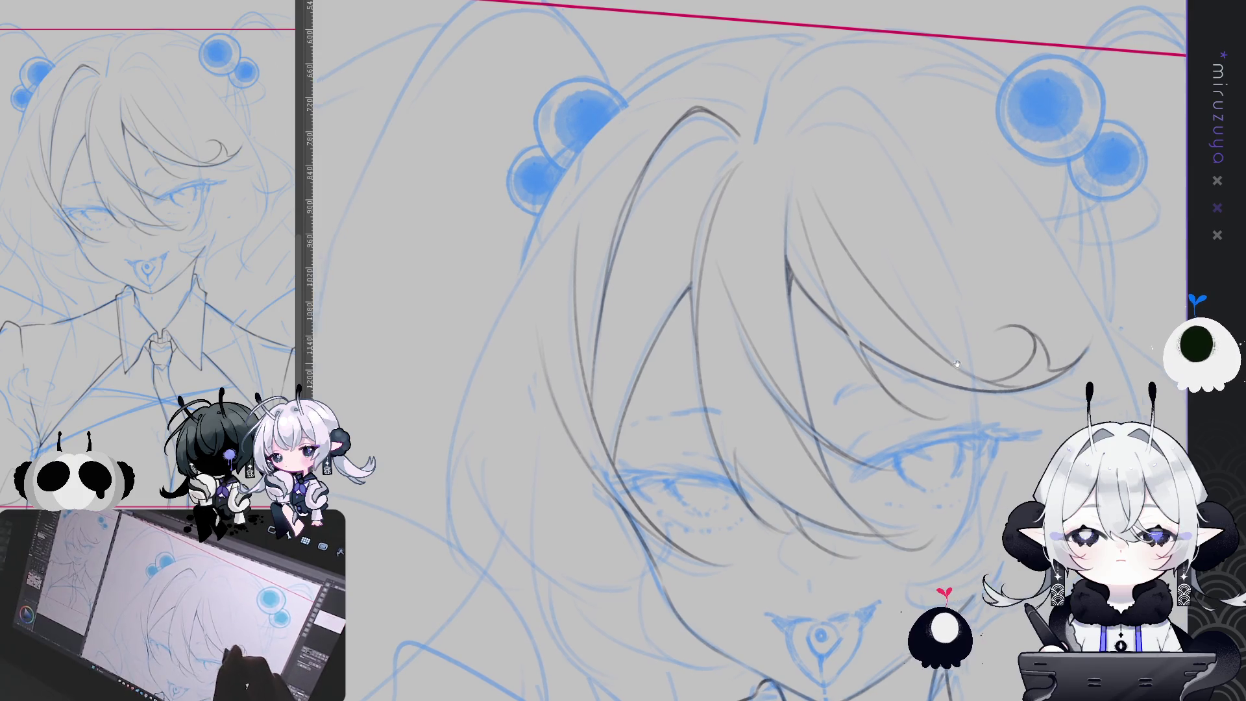
pyautogui.moveTo(714, 324); pyautogui.dragTo(740, 331)
pyautogui.moveTo(722, 95); pyautogui.dragTo(761, 108)
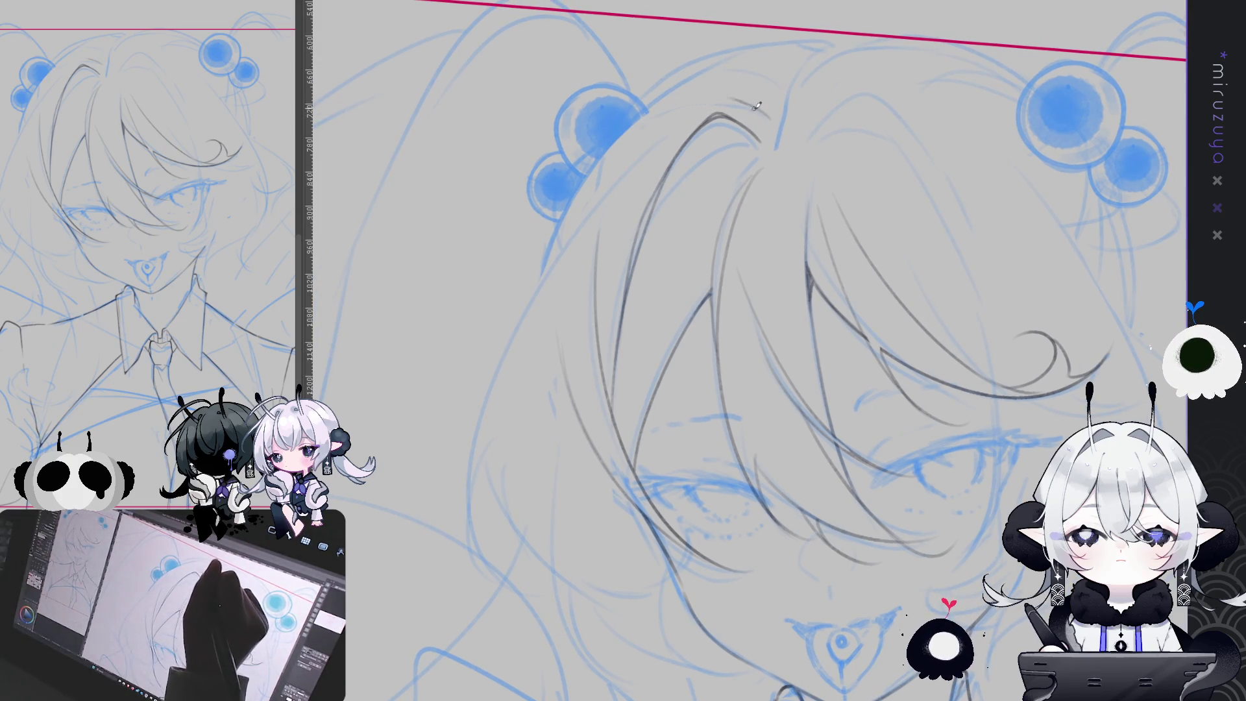
pyautogui.moveTo(835, 148); pyautogui.dragTo(552, 312)
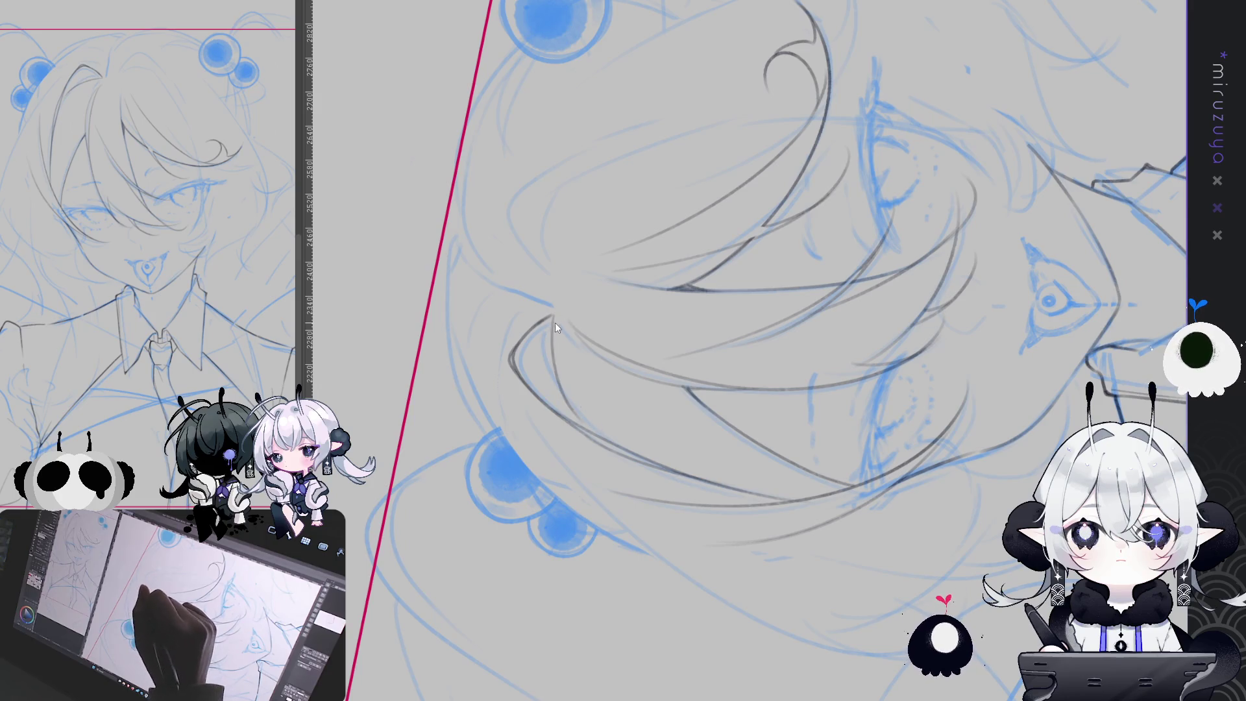
# Ink a curved hair strand and a strand curving down-left, then level and reframe the whole head.
pyautogui.moveTo(552, 319); pyautogui.dragTo(592, 425)
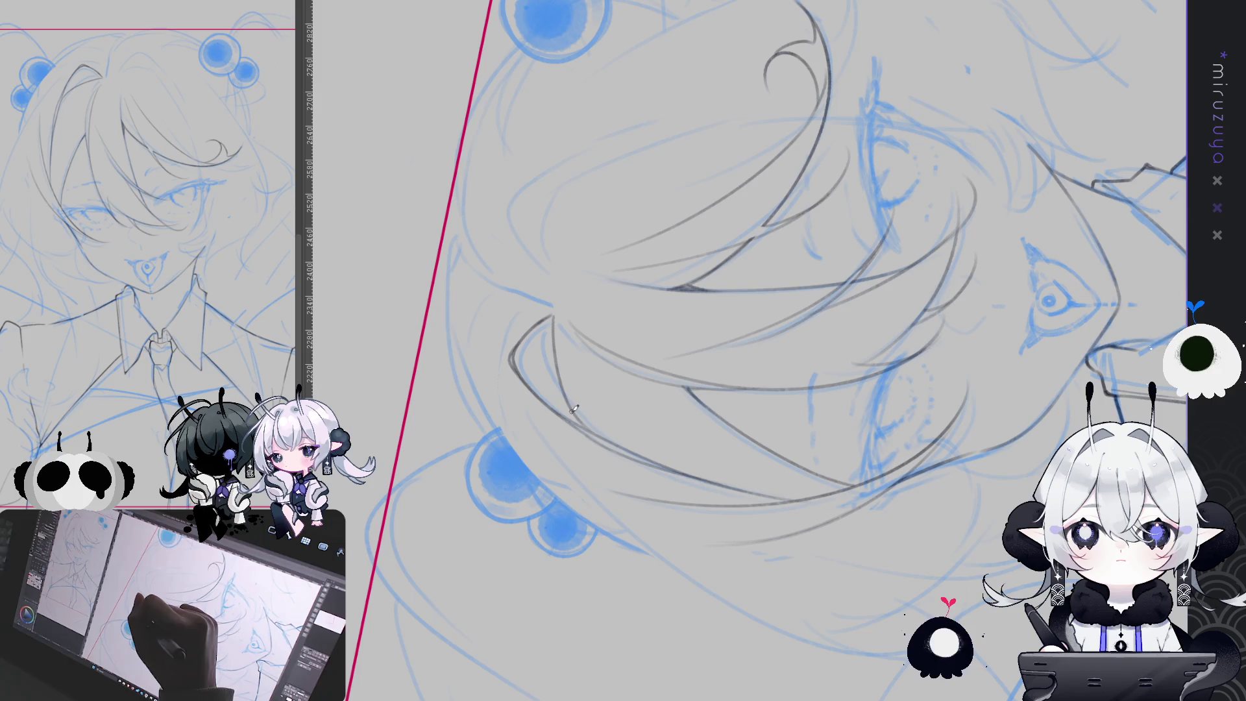
pyautogui.moveTo(864, 178); pyautogui.dragTo(798, 169)
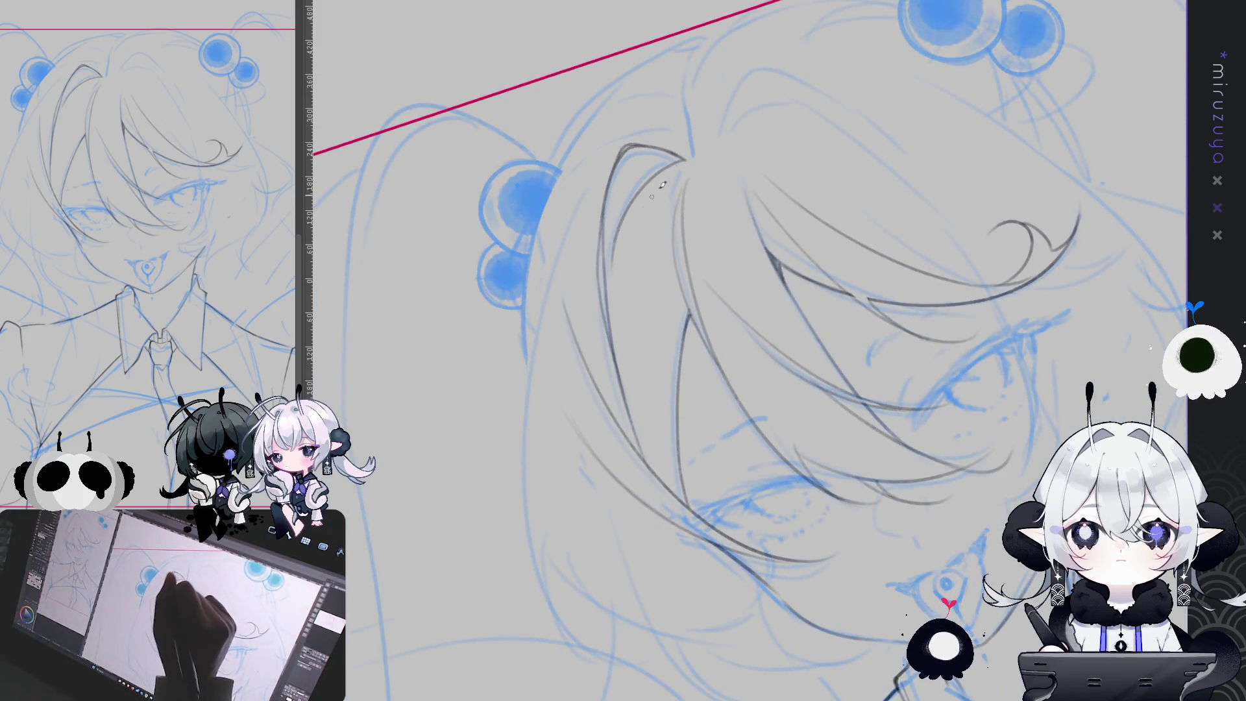
pyautogui.moveTo(686, 157)
pyautogui.mouseDown()
pyautogui.moveTo(616, 224)
pyautogui.moveTo(614, 280)
pyautogui.mouseUp()
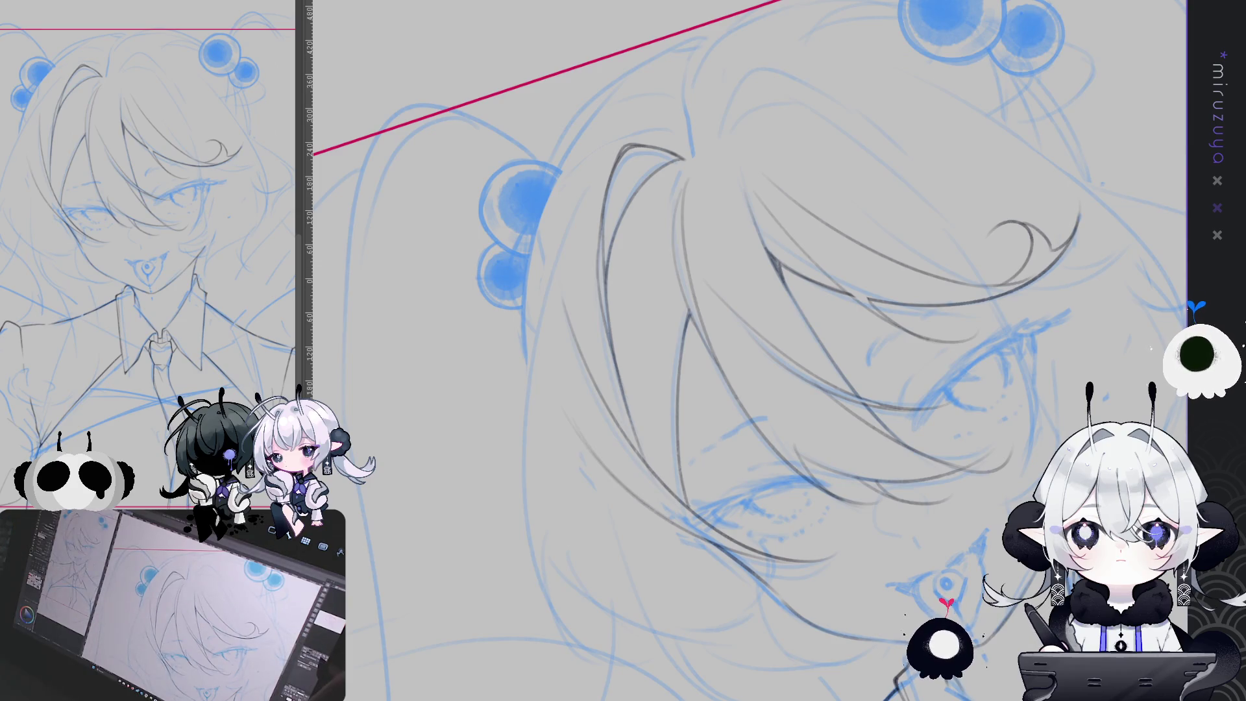
pyautogui.hotkey('ctrl', '@')
pyautogui.scroll(-4, 653, 294)
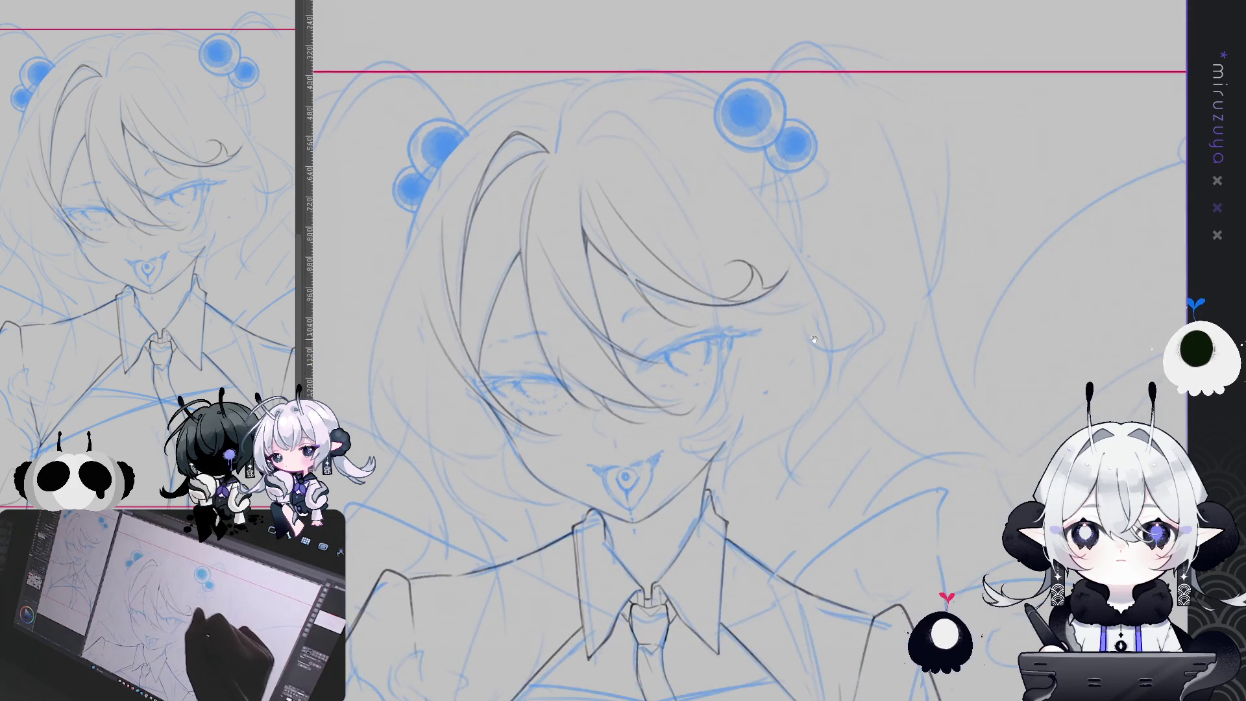
pyautogui.scroll(1, 963, 305)
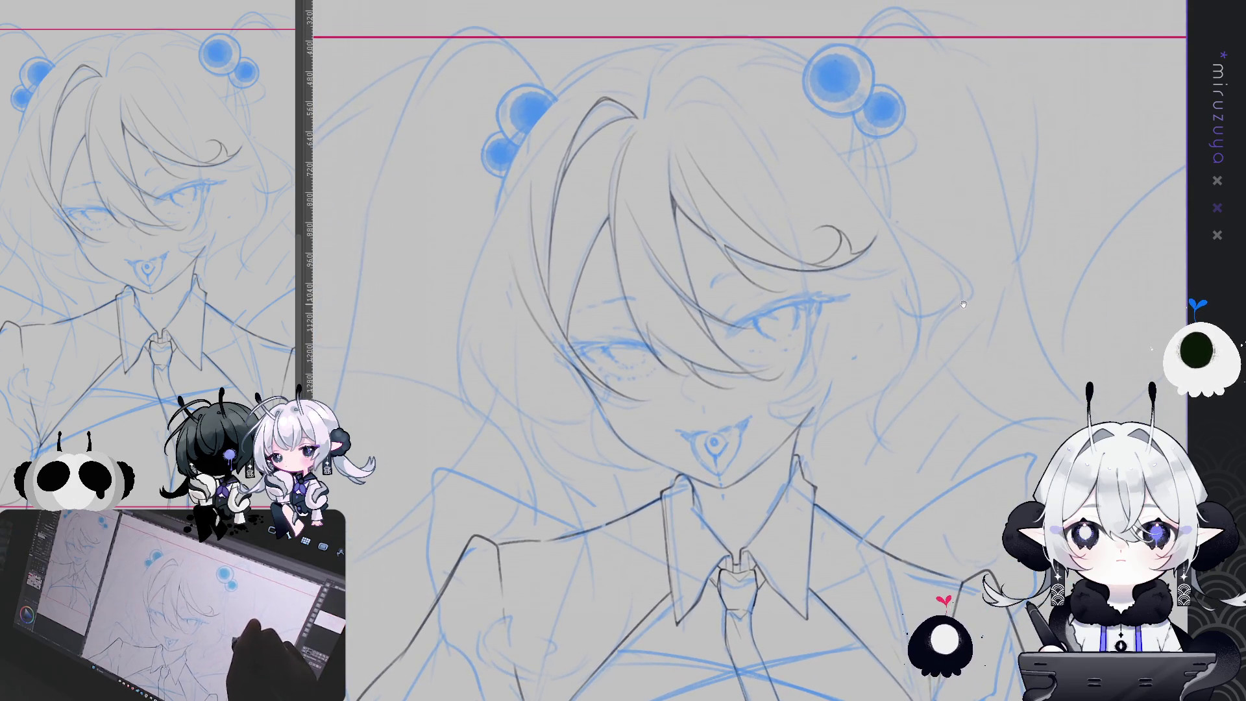
pyautogui.moveTo(982, 302); pyautogui.dragTo(1008, 354)
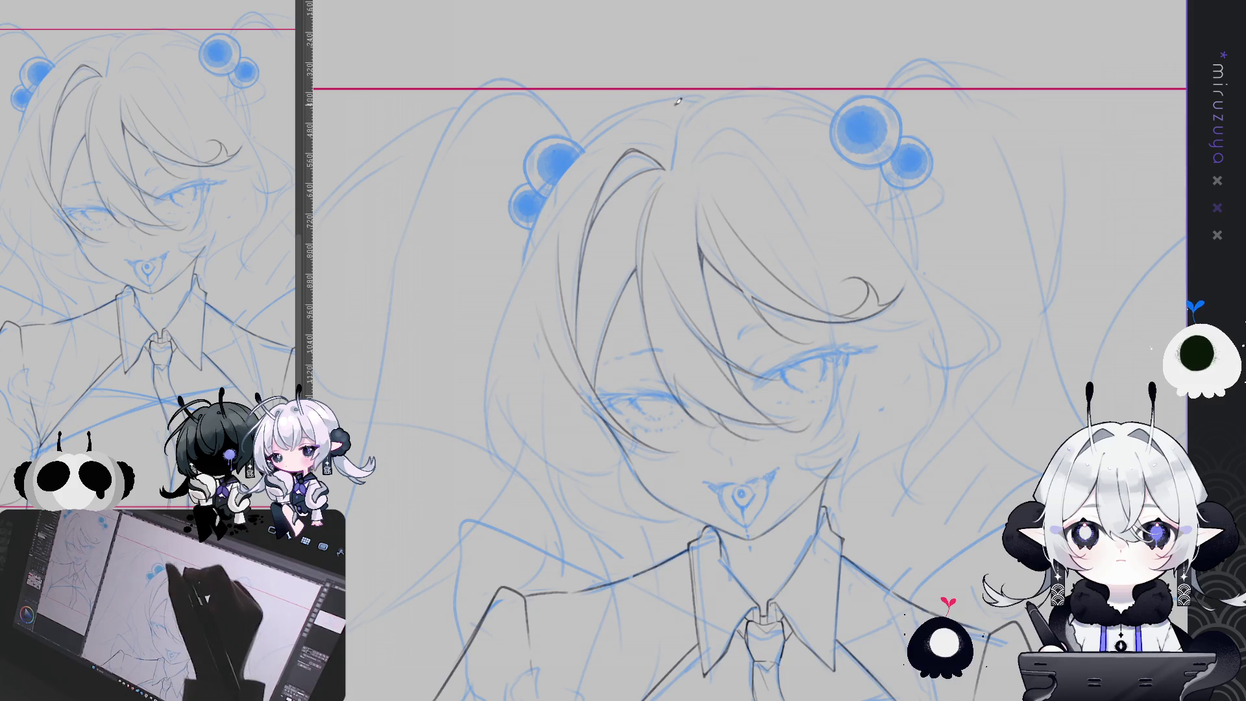
# Draw an arc over the top of the head and extend it into a strand falling beside the face.
pyautogui.moveTo(691, 163)
pyautogui.mouseDown()
pyautogui.moveTo(726, 130)
pyautogui.moveTo(753, 140)
pyautogui.mouseUp()
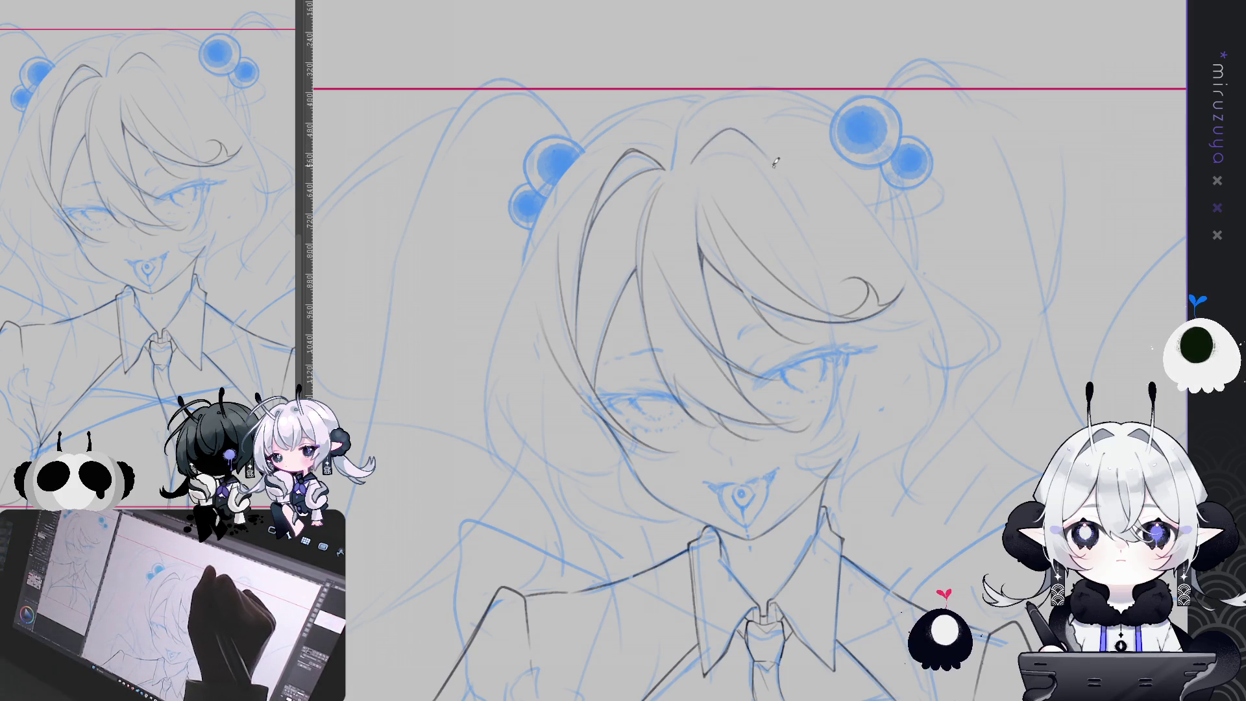
pyautogui.moveTo(688, 164); pyautogui.dragTo(787, 204)
pyautogui.press('h')
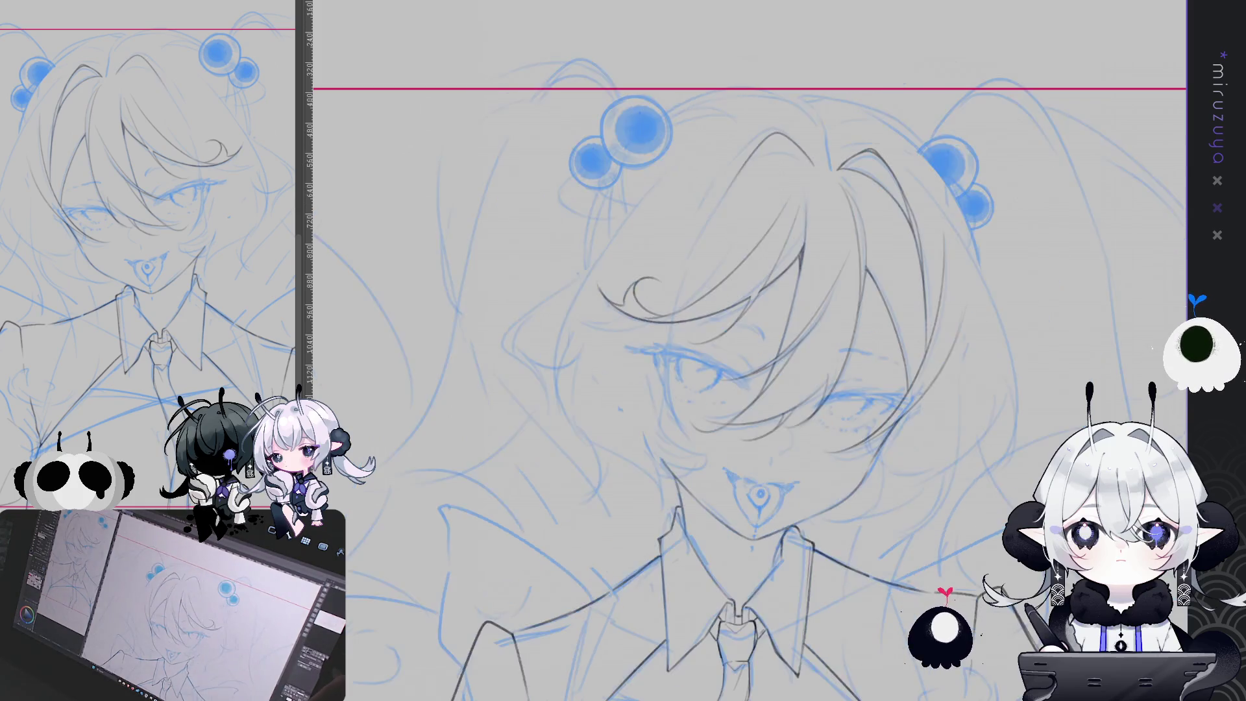
pyautogui.moveTo(1097, 339); pyautogui.dragTo(789, 154)
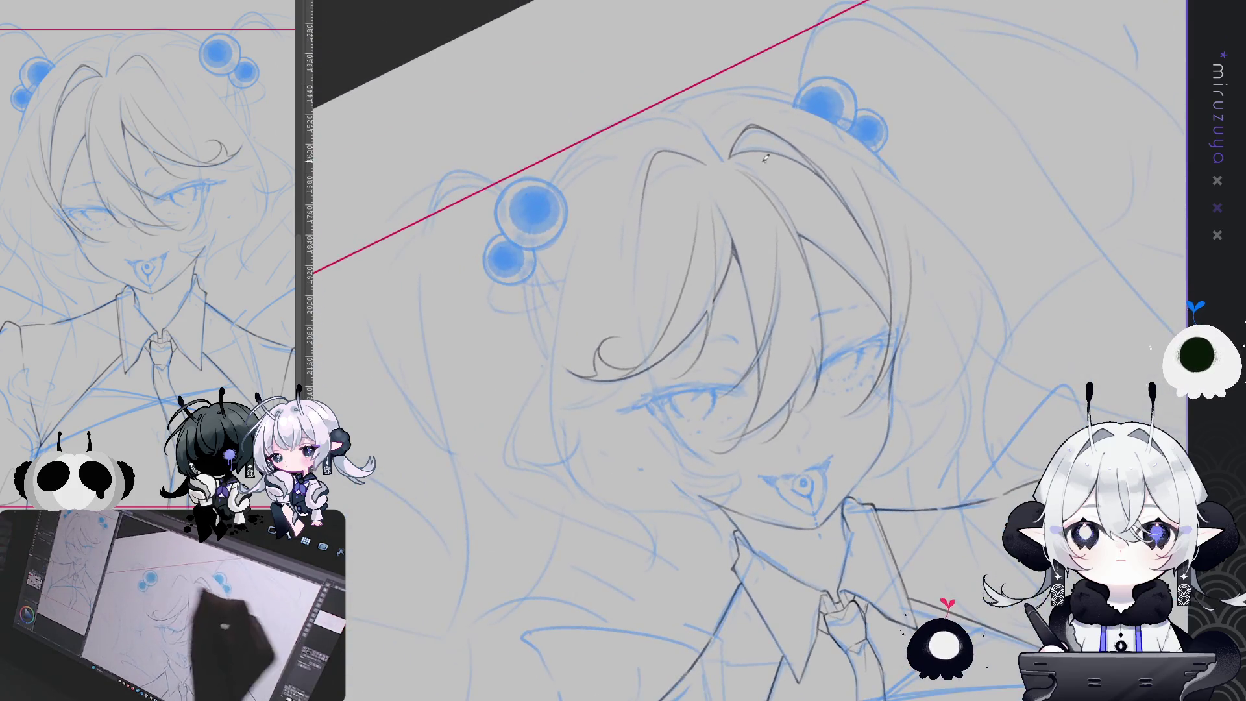
pyautogui.moveTo(675, 151)
pyautogui.mouseDown()
pyautogui.moveTo(647, 159)
pyautogui.moveTo(638, 239)
pyautogui.mouseUp()
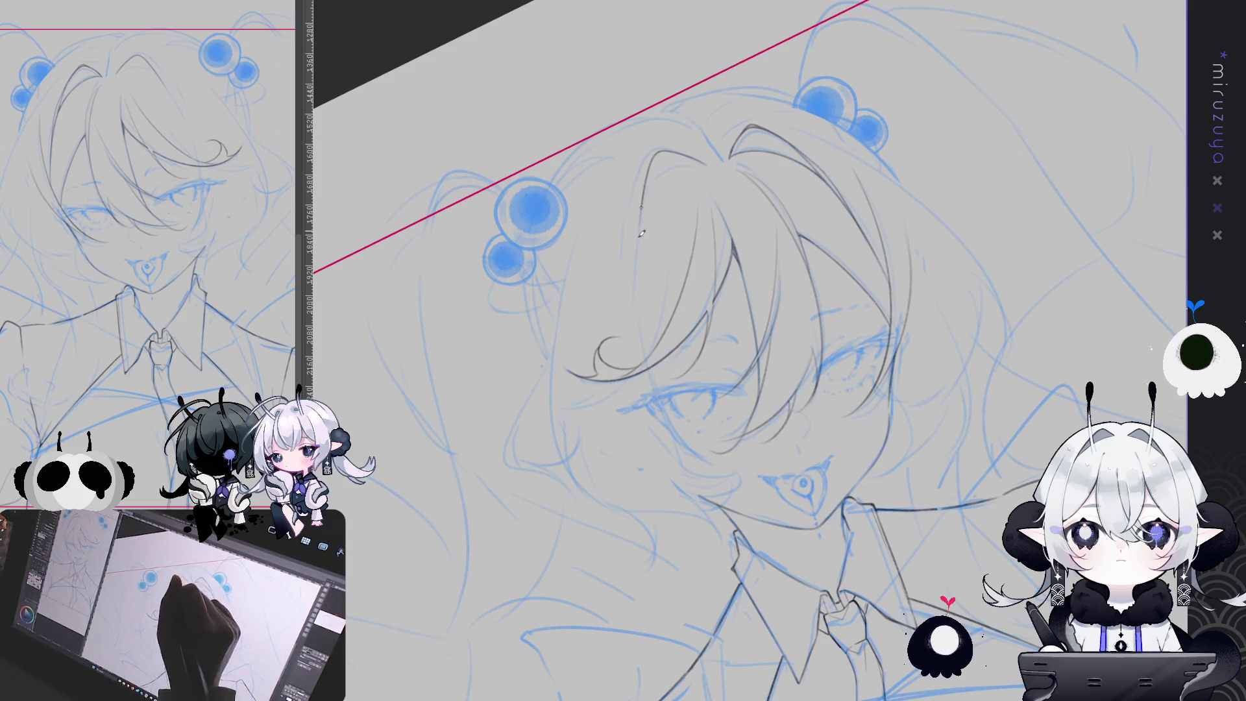
pyautogui.moveTo(638, 240)
pyautogui.mouseDown()
pyautogui.moveTo(649, 385)
pyautogui.moveTo(720, 455)
pyautogui.mouseUp()
pyautogui.moveTo(652, 361); pyautogui.dragTo(698, 162)
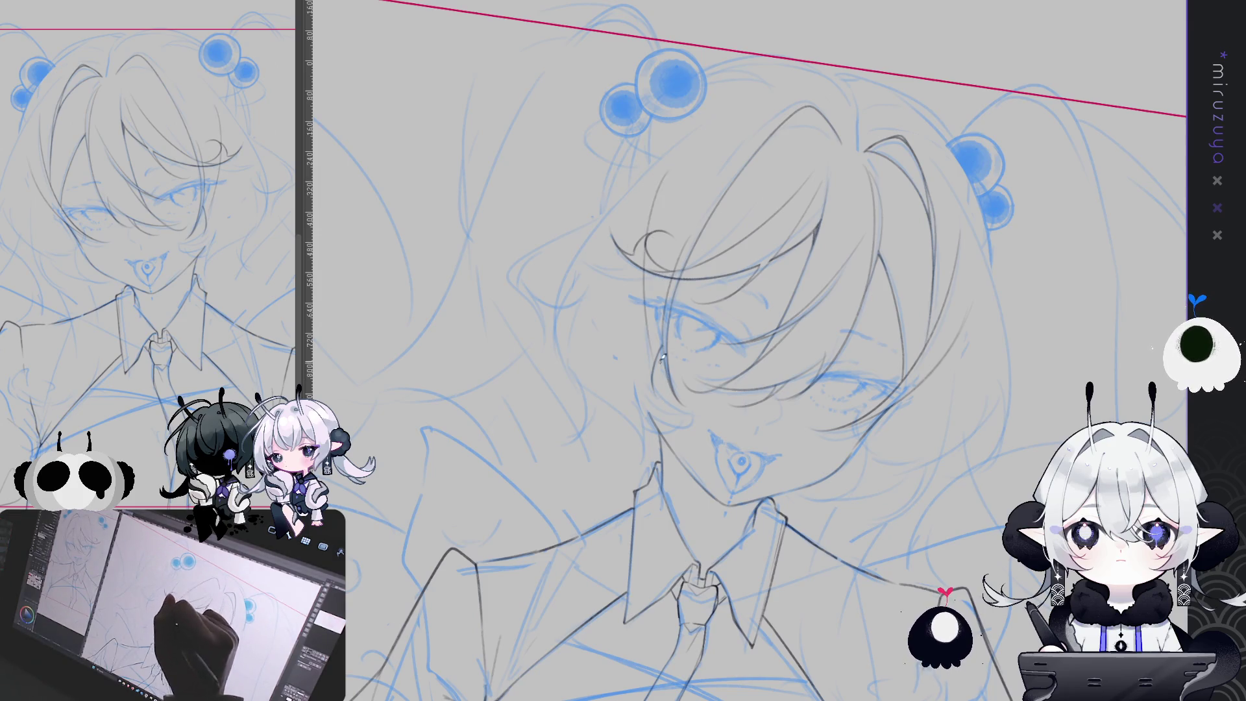
pyautogui.moveTo(668, 168); pyautogui.dragTo(670, 390)
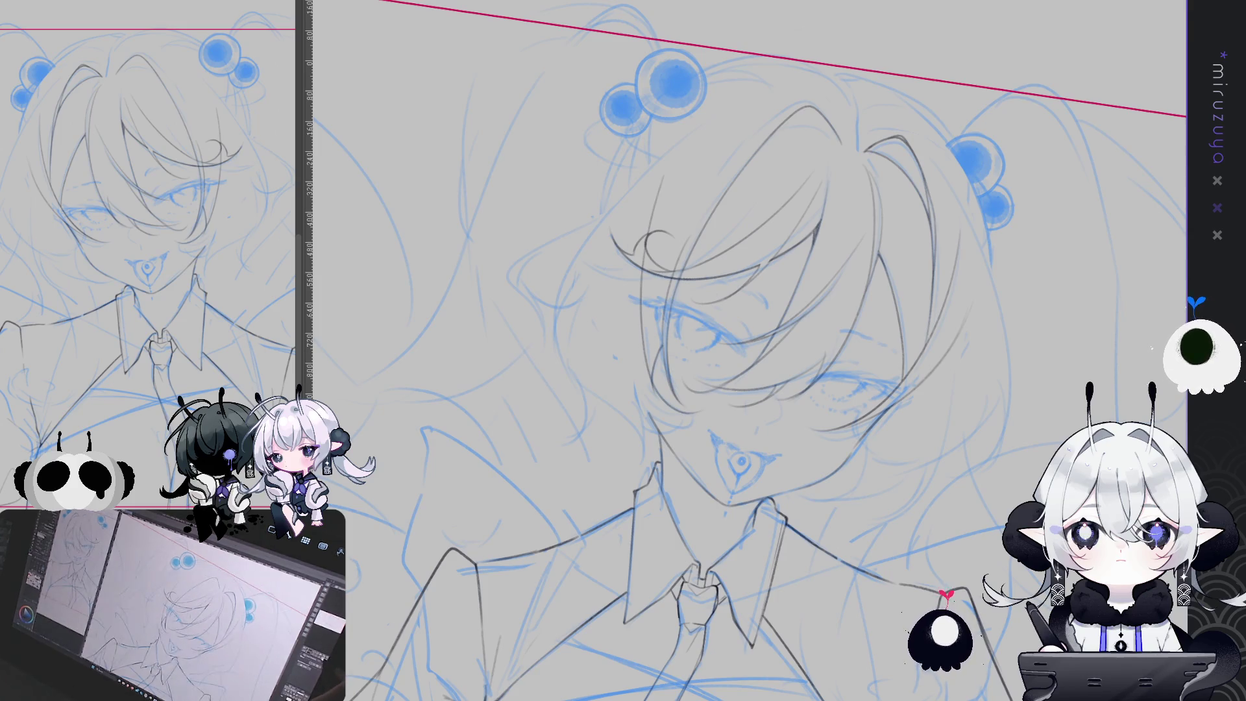
# Ink a line along the top of the head and a long strand down the face's side.
pyautogui.hotkey('ctrl', '0')
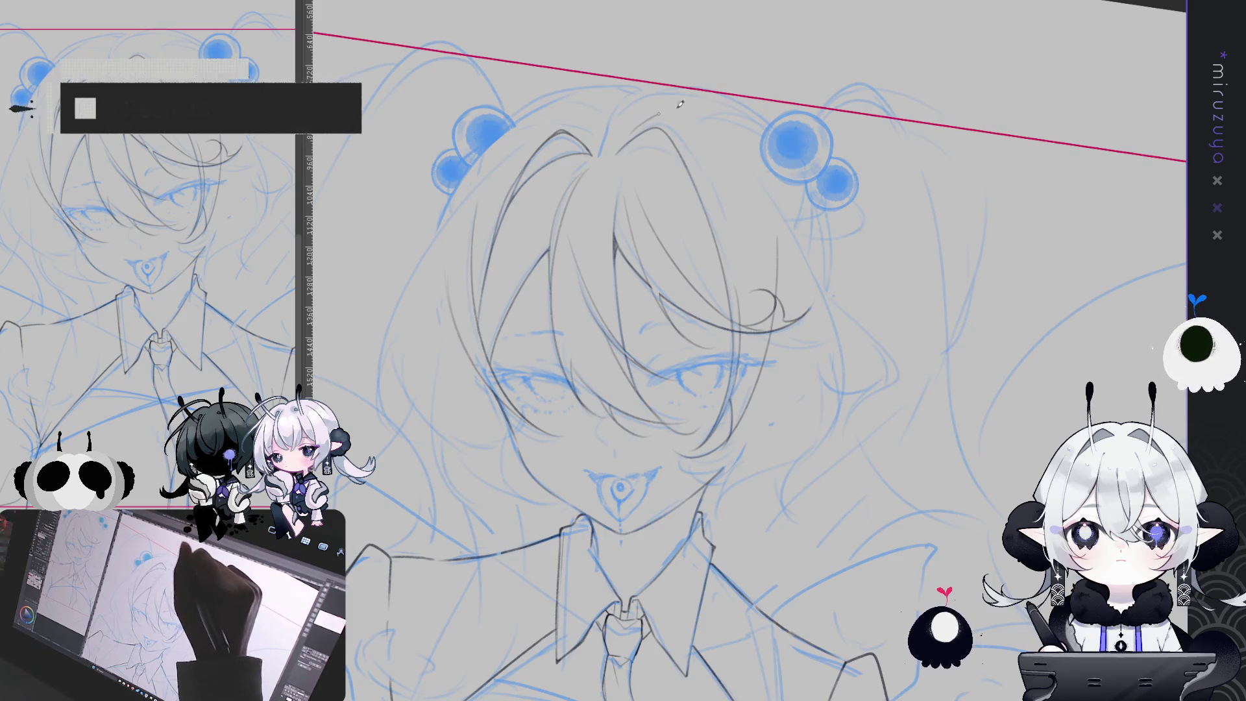
pyautogui.moveTo(636, 126)
pyautogui.mouseDown()
pyautogui.moveTo(672, 106)
pyautogui.moveTo(774, 192)
pyautogui.mouseUp()
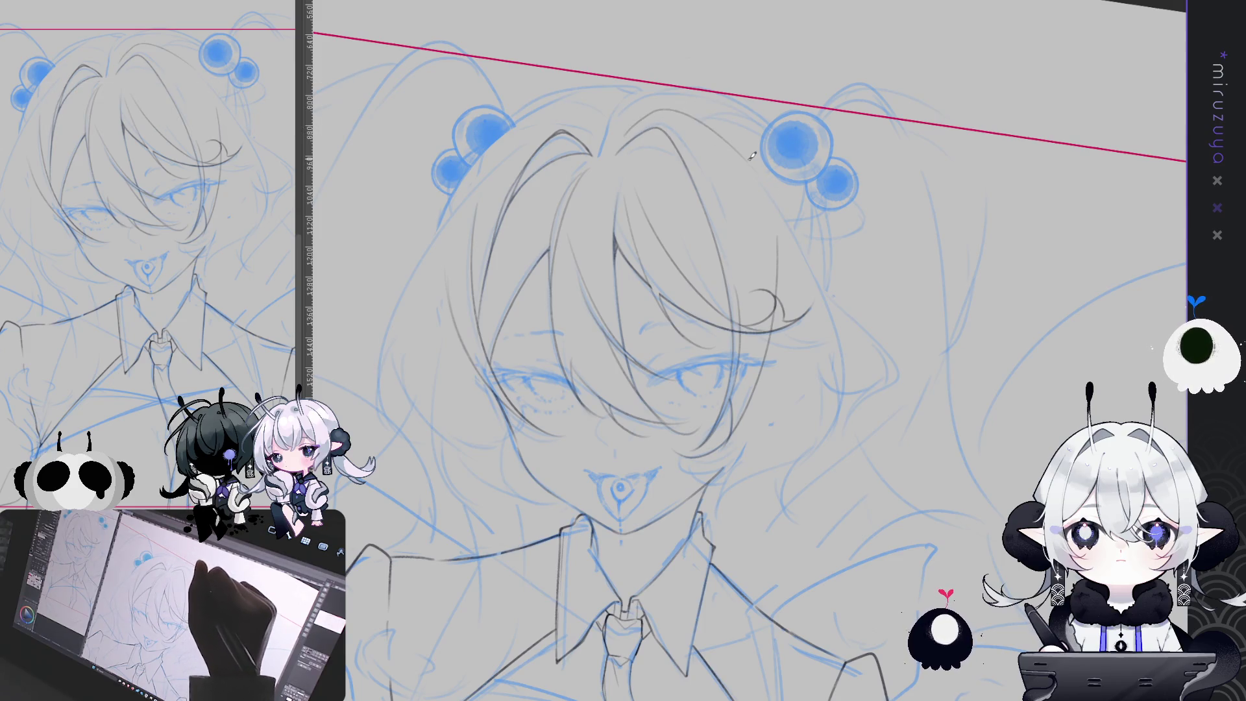
pyautogui.press('h')
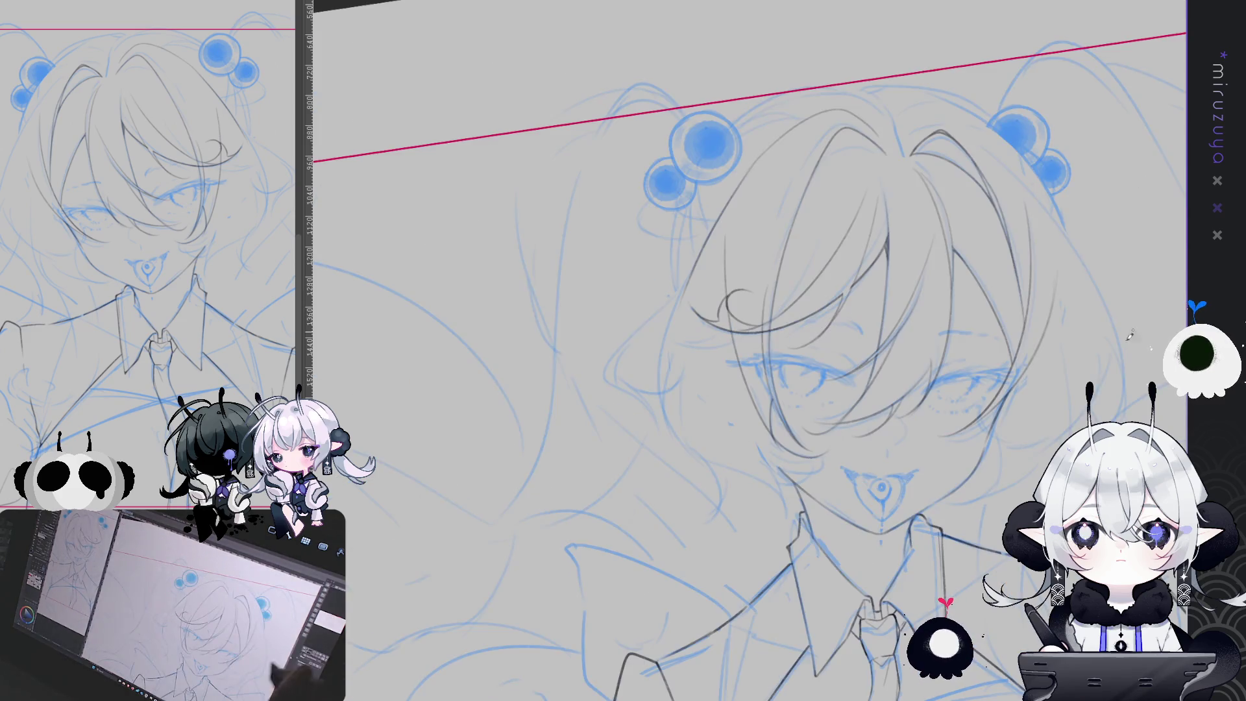
pyautogui.moveTo(766, 273); pyautogui.dragTo(725, 172)
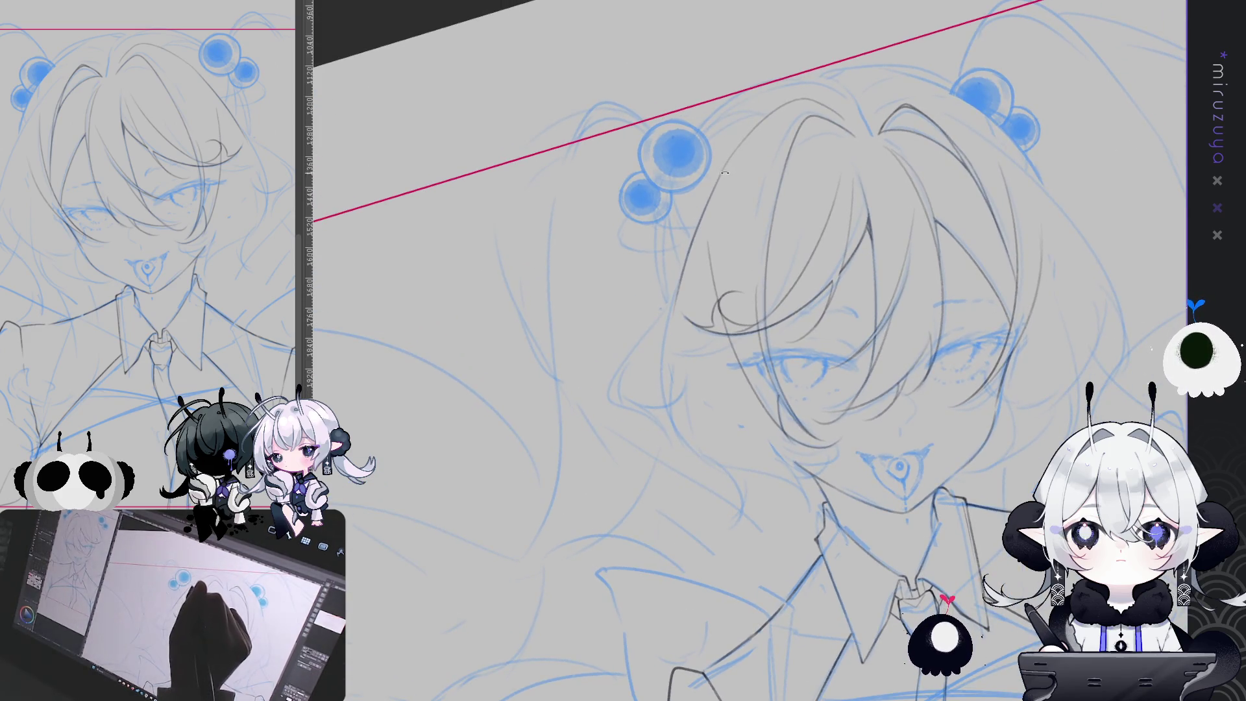
pyautogui.moveTo(714, 182)
pyautogui.mouseDown()
pyautogui.moveTo(662, 358)
pyautogui.moveTo(675, 487)
pyautogui.mouseUp()
pyautogui.moveTo(714, 188); pyautogui.dragTo(675, 493)
# Redo the strand beside the face until it sits right, then add a short curved hair line.
pyautogui.hotkey('ctrl', 'z')
pyautogui.moveTo(691, 247); pyautogui.dragTo(662, 444)
pyautogui.hotkey('ctrl', 'z')
pyautogui.moveTo(704, 208); pyautogui.dragTo(701, 503)
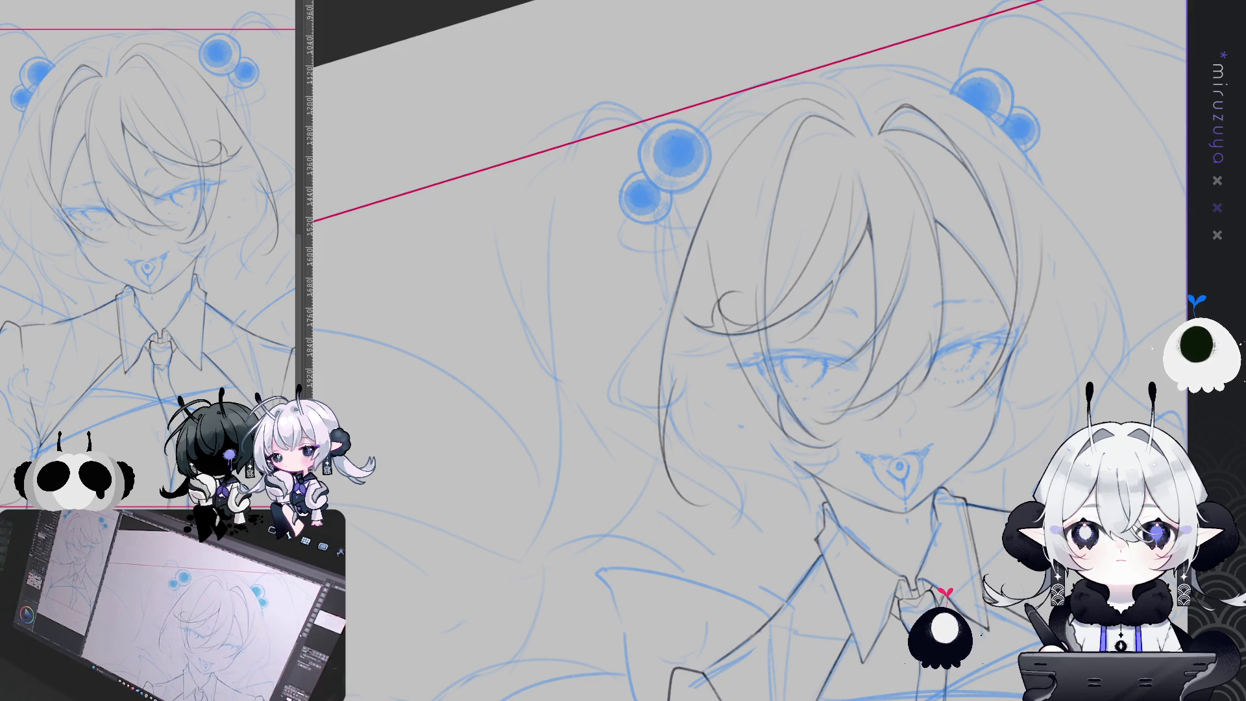
pyautogui.hotkey('ctrl', '@')
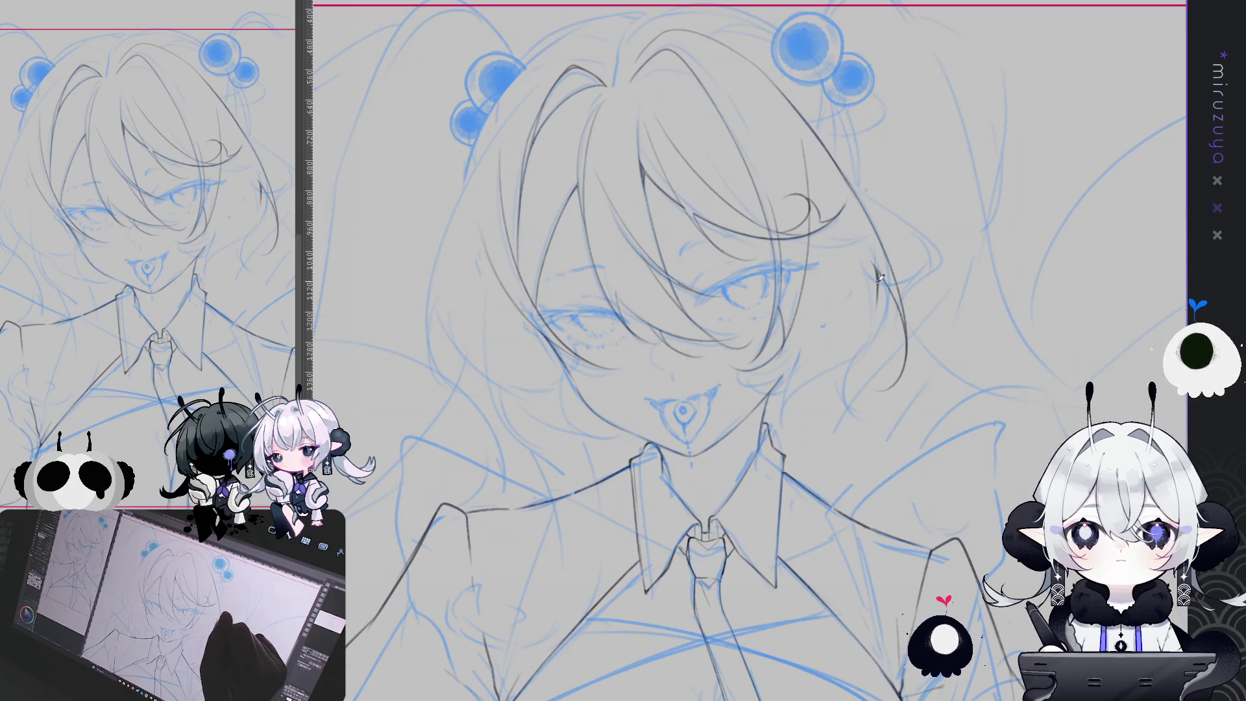
pyautogui.hotkey('ctrl', 'z')
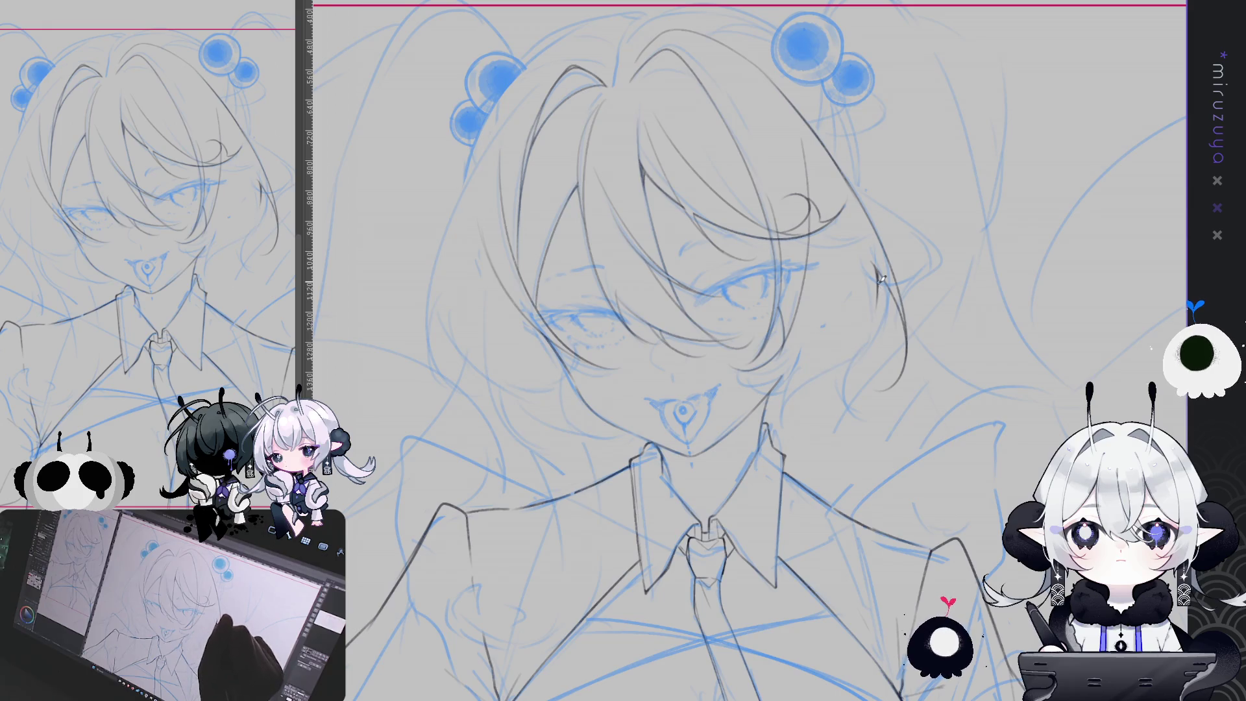
pyautogui.moveTo(792, 356); pyautogui.dragTo(808, 416)
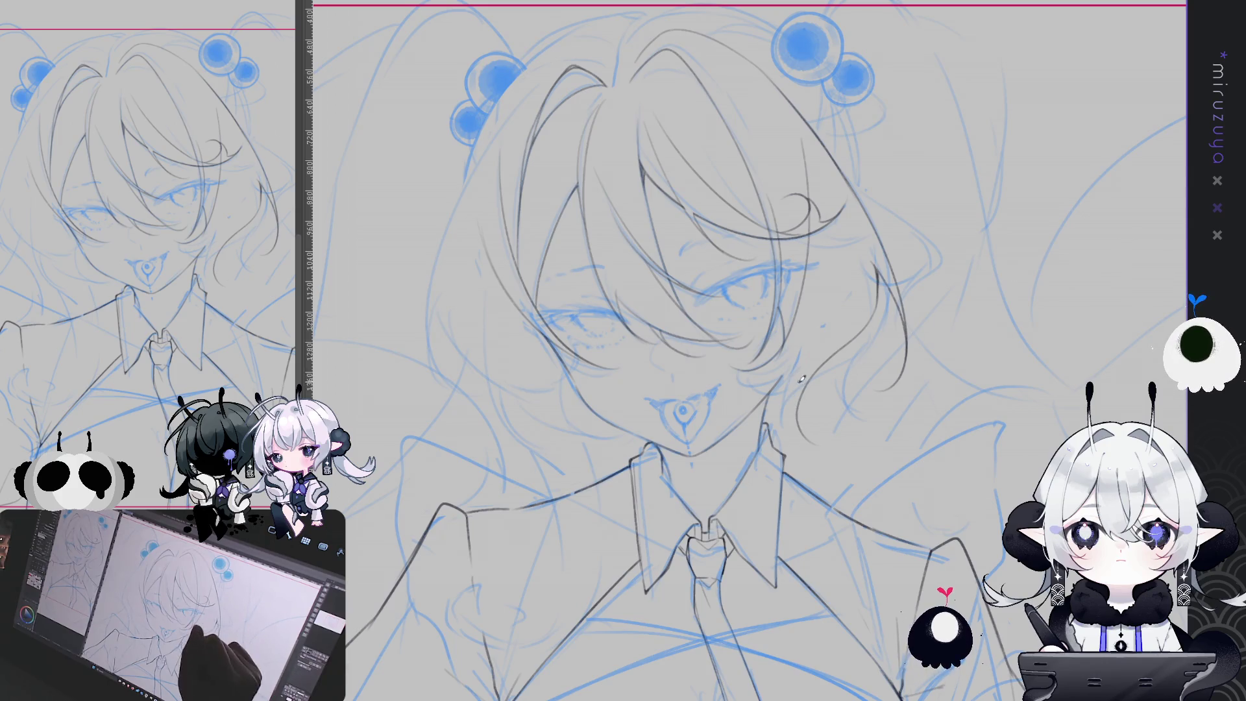
pyautogui.scroll(2, 843, 419)
pyautogui.moveTo(844, 418)
pyautogui.mouseDown()
pyautogui.moveTo(856, 575)
pyautogui.moveTo(731, 358)
pyautogui.mouseUp()
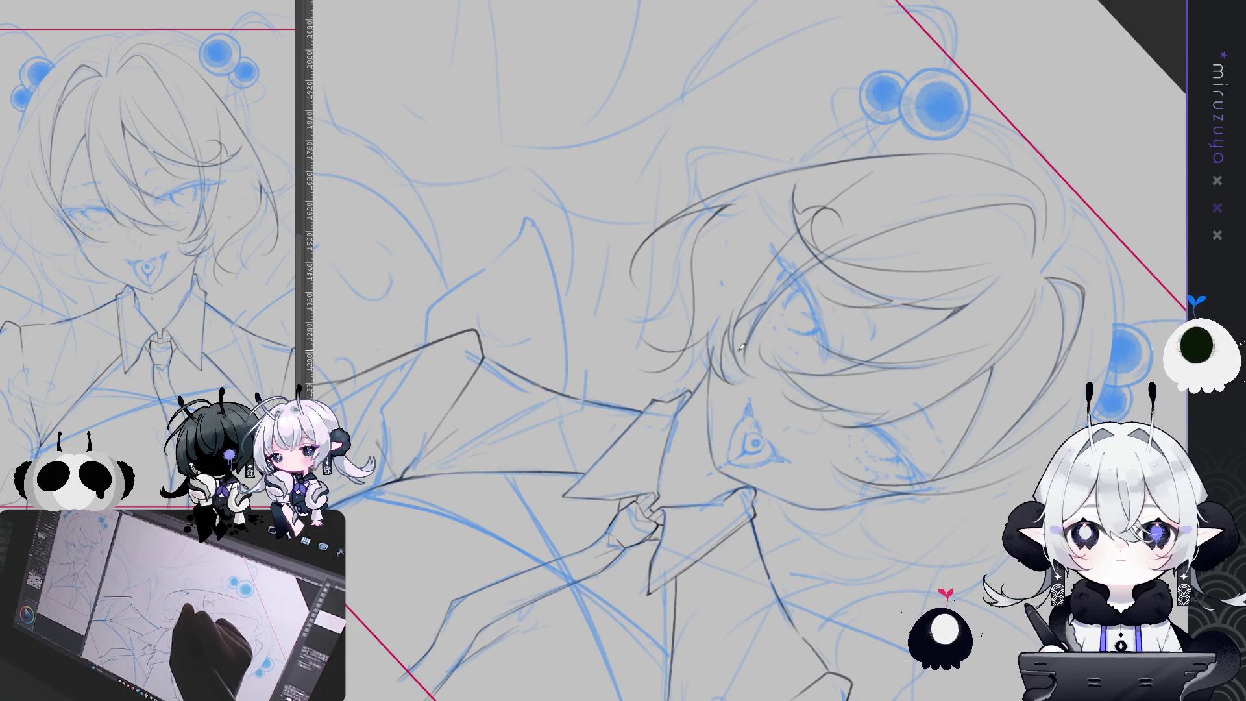
pyautogui.hotkey('ctrl', '0')
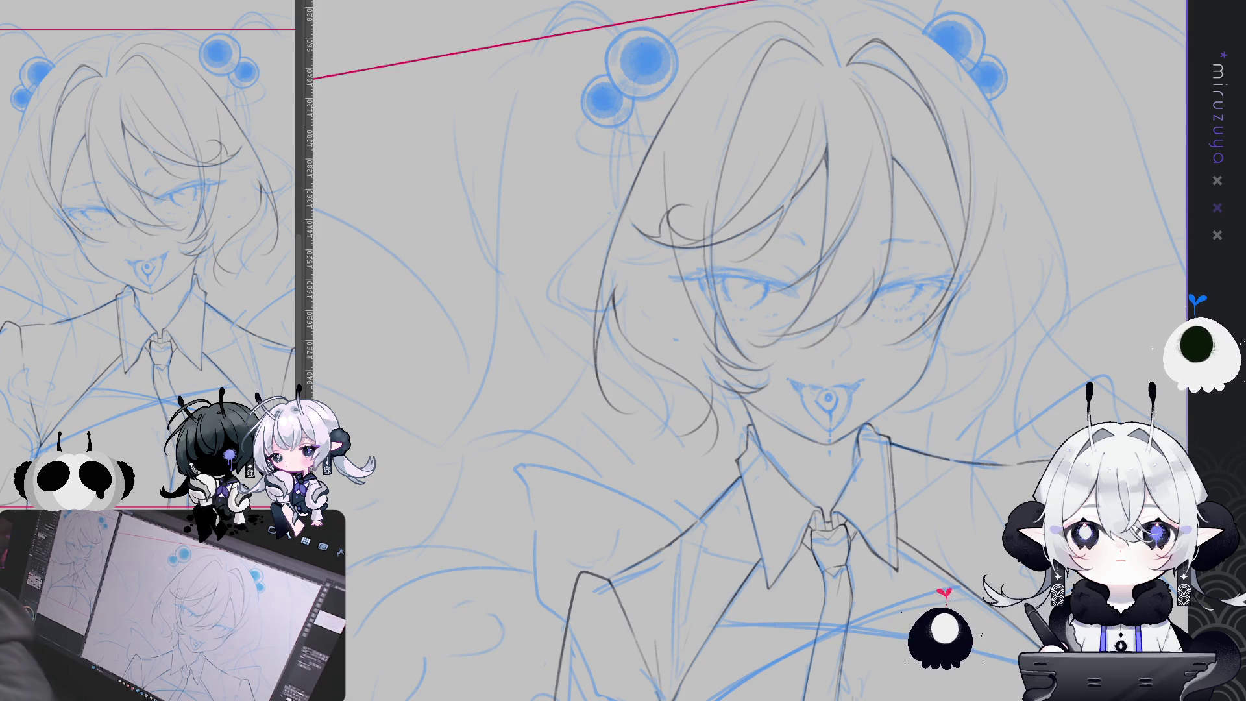
pyautogui.hotkey('ctrl', 'alt', 'r')
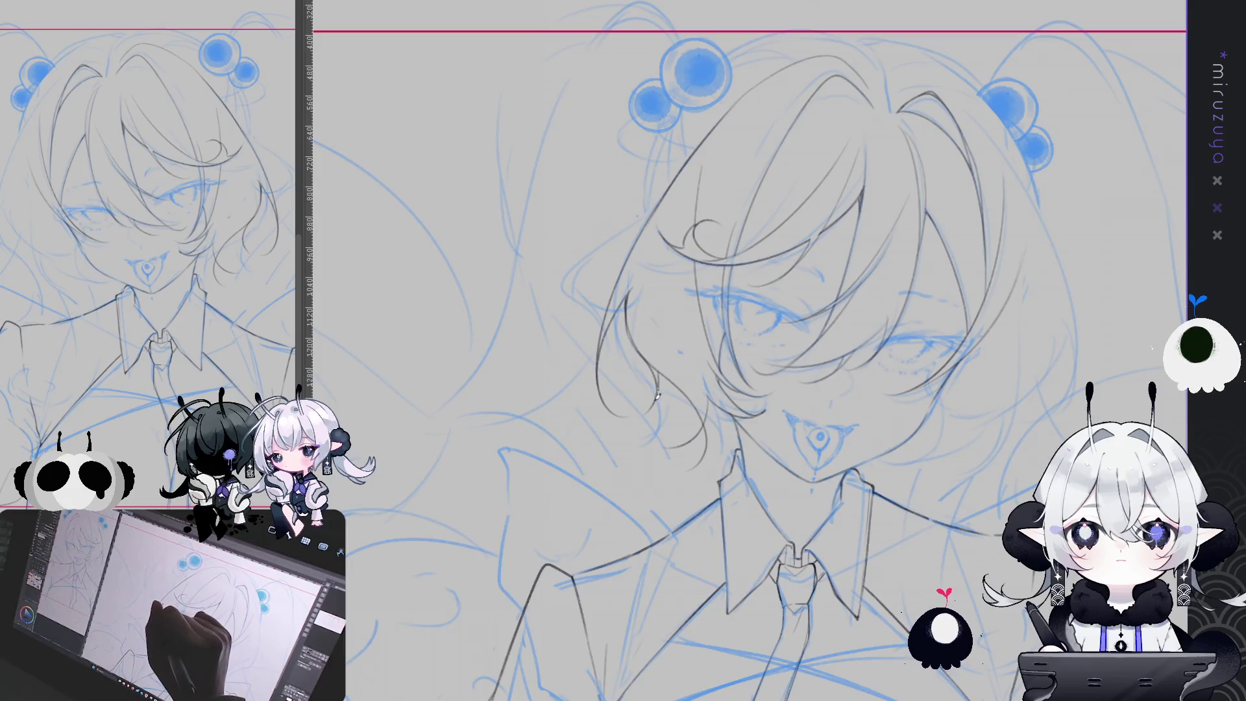
pyautogui.press('h')
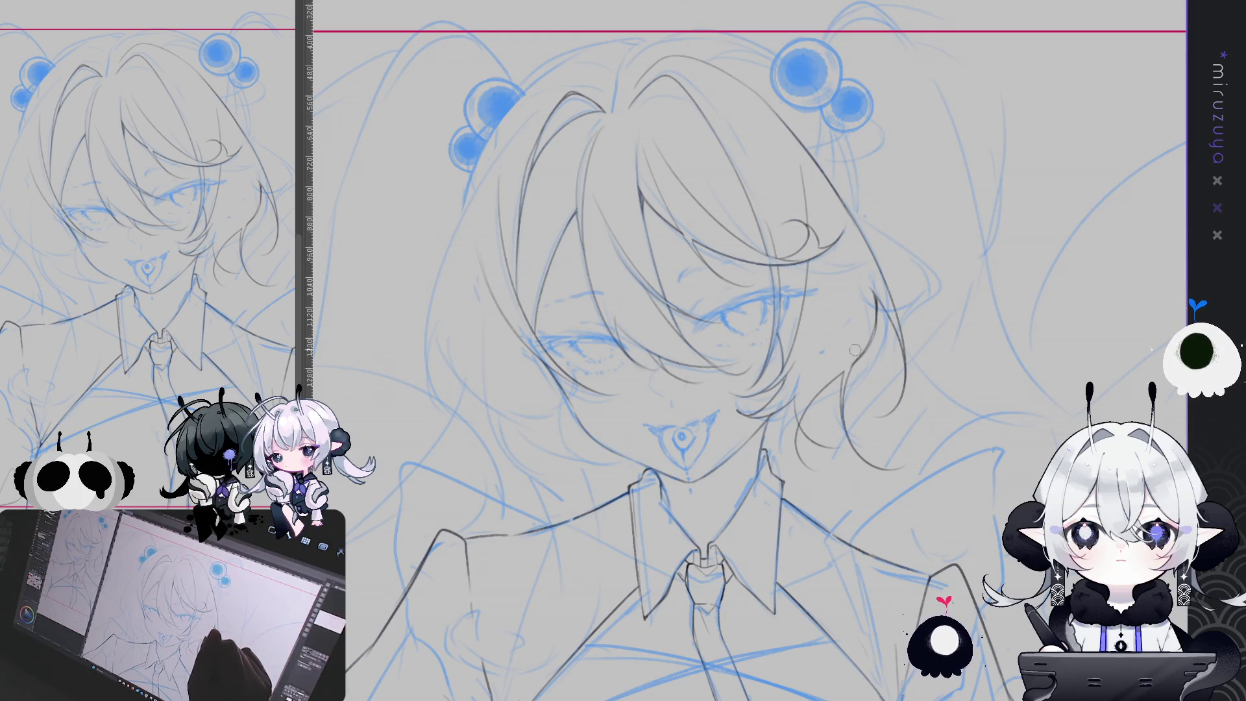
pyautogui.scroll(3, 1117, 271)
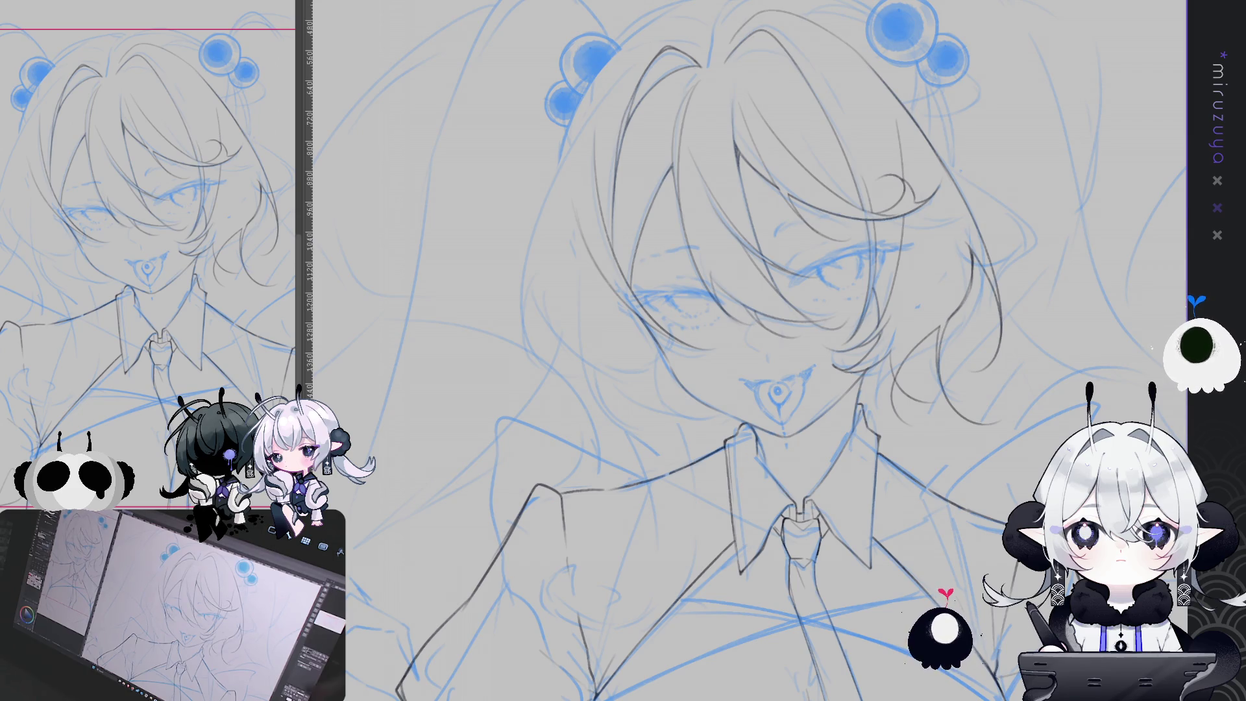
pyautogui.moveTo(1088, 355); pyautogui.dragTo(1033, 414)
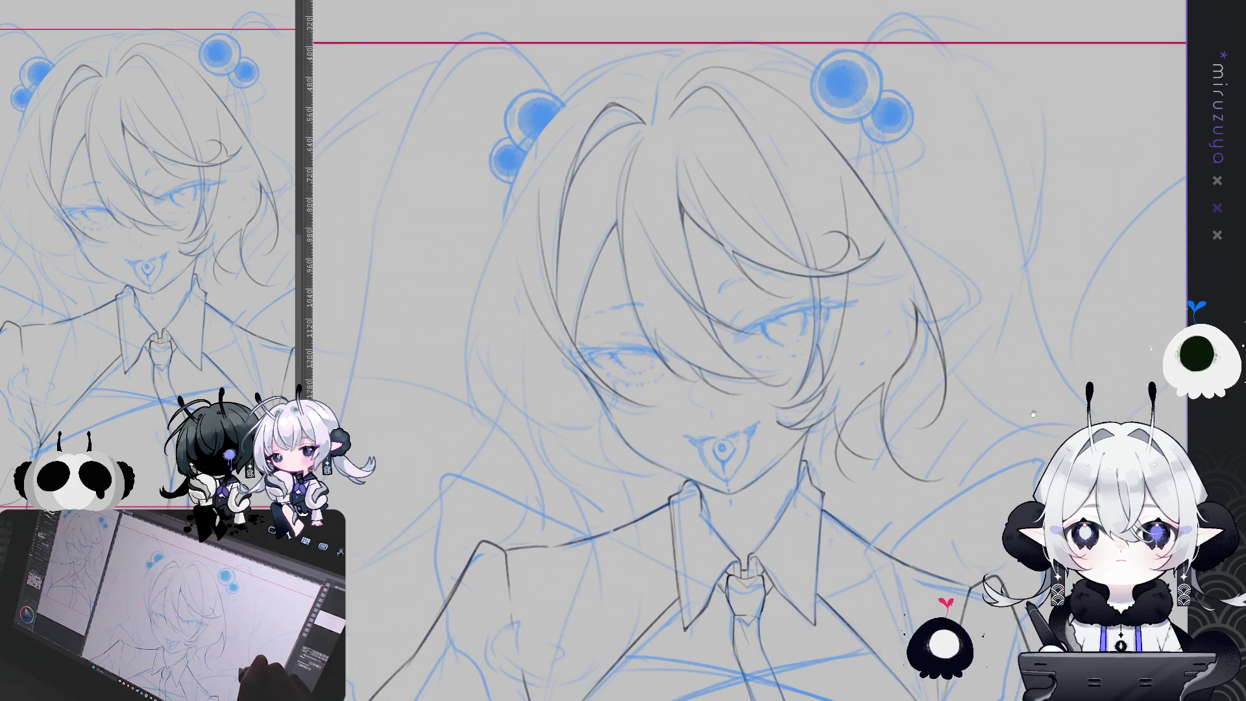
pyautogui.moveTo(1037, 187); pyautogui.dragTo(693, 199)
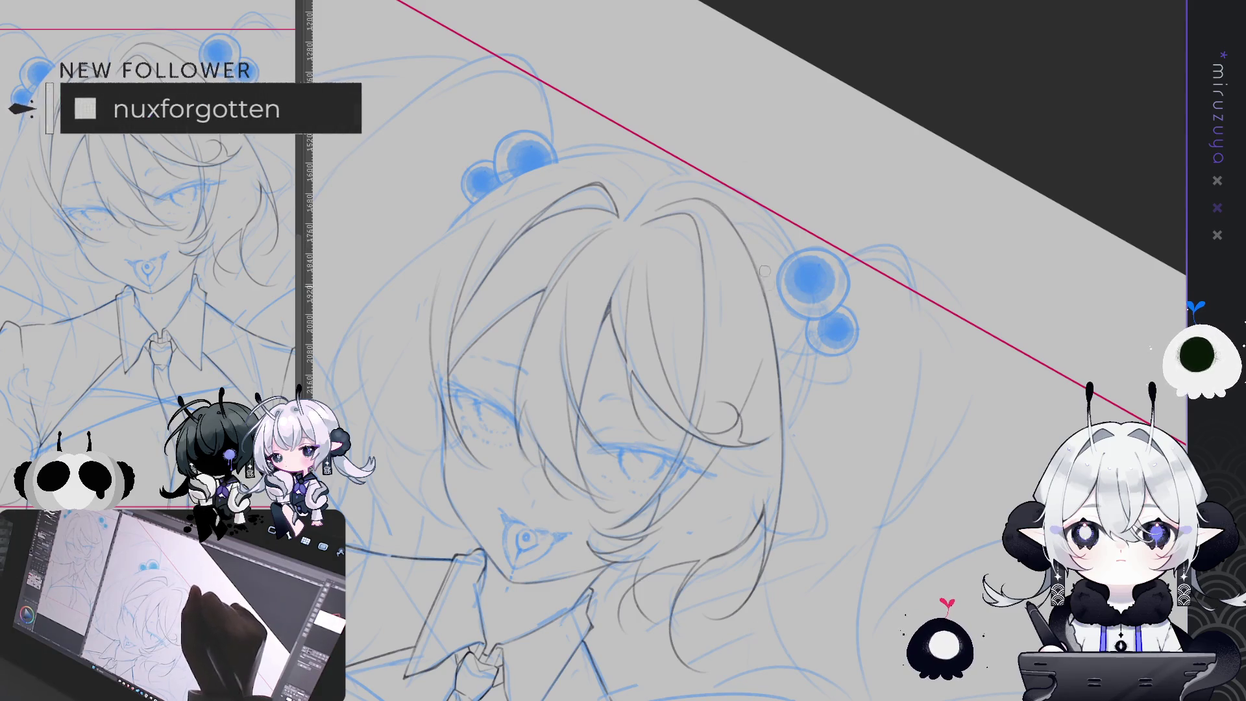
pyautogui.moveTo(763, 265); pyautogui.dragTo(753, 384)
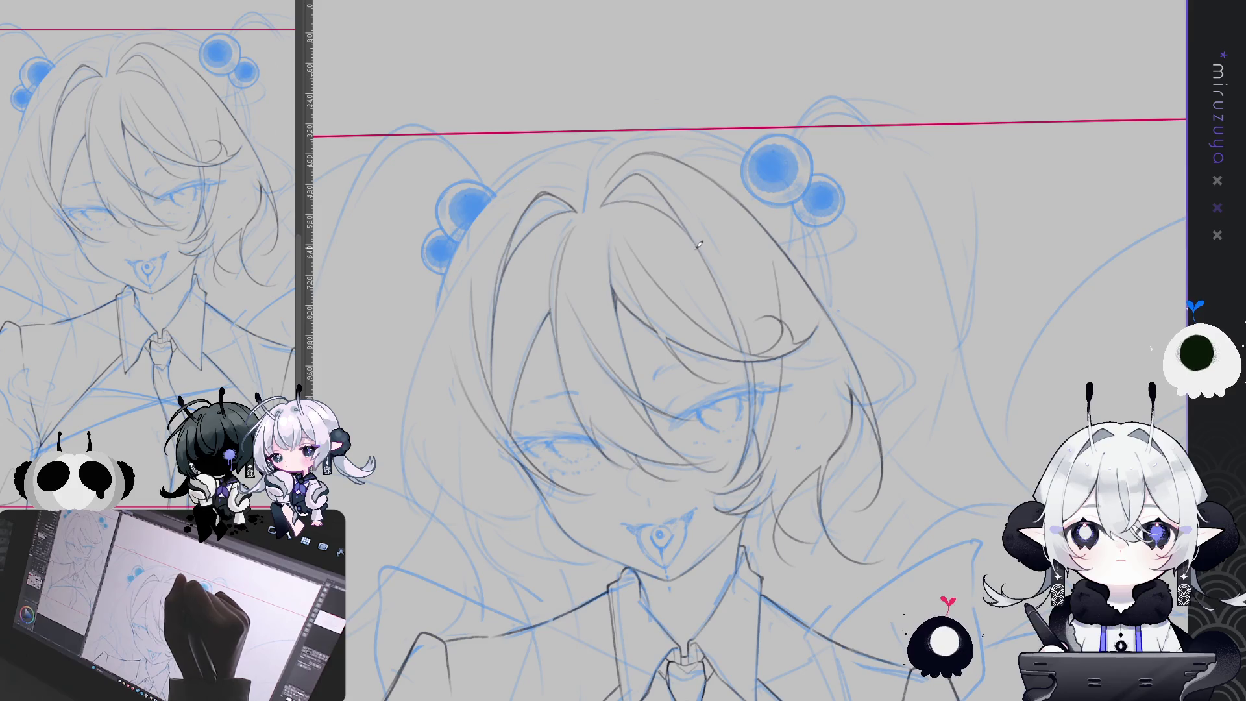
pyautogui.moveTo(696, 238); pyautogui.dragTo(534, 326)
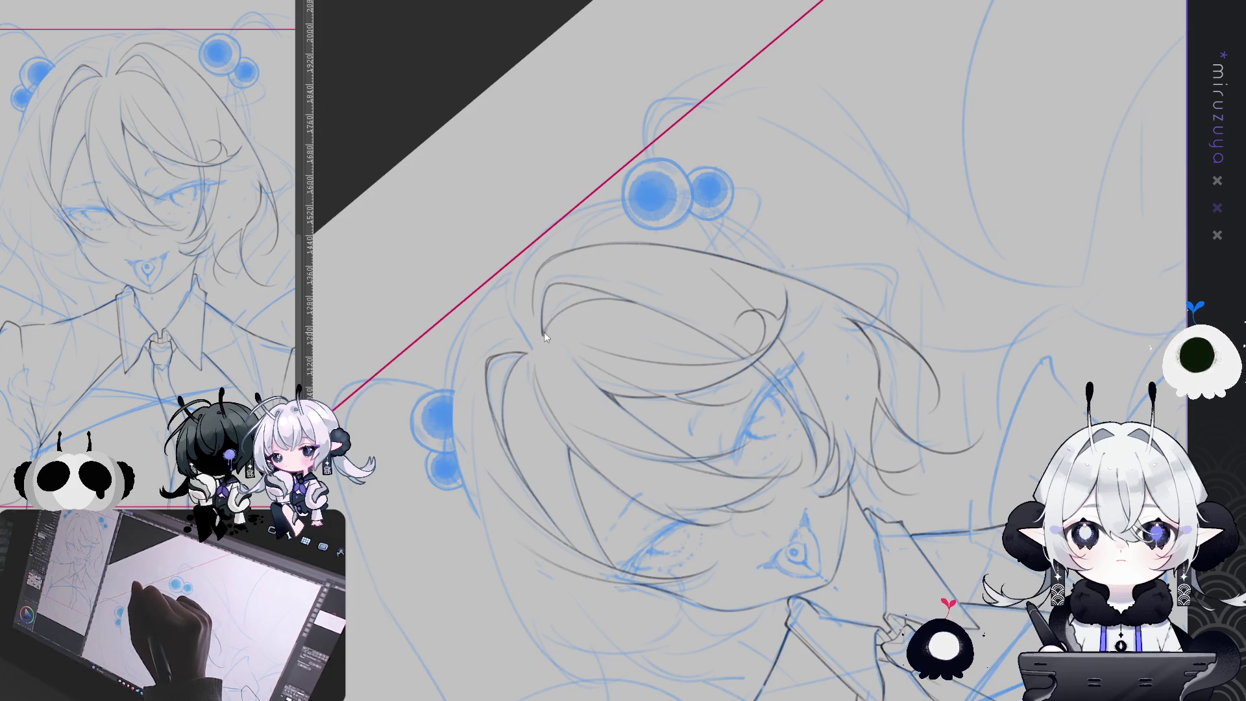
pyautogui.moveTo(545, 337)
pyautogui.mouseDown()
pyautogui.moveTo(746, 195)
pyautogui.moveTo(968, 433)
pyautogui.mouseUp()
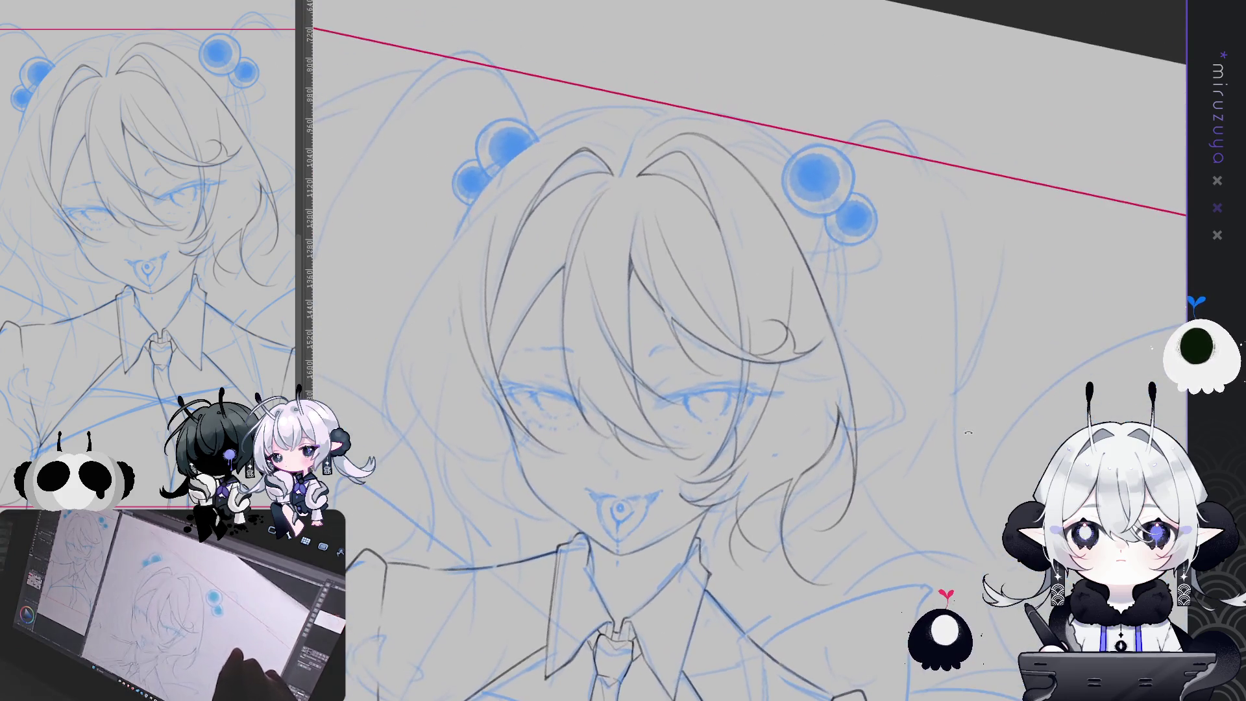
pyautogui.moveTo(756, 412); pyautogui.dragTo(786, 372)
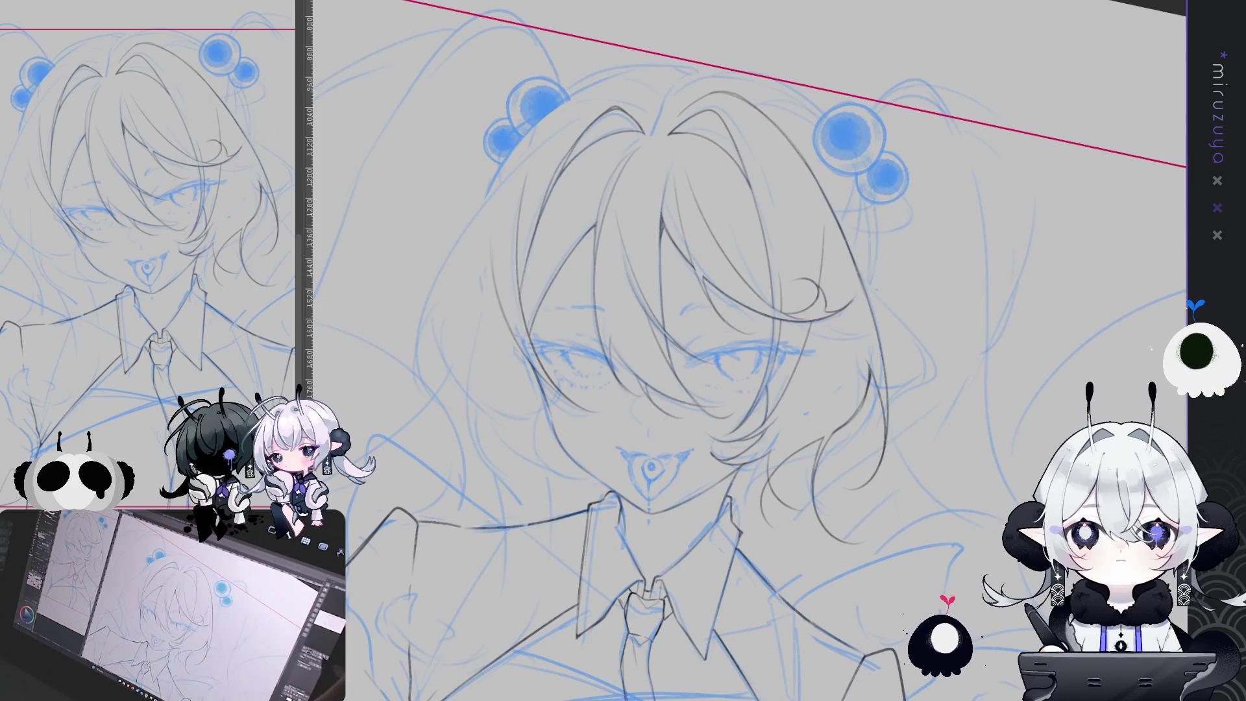
pyautogui.press('5')
pyautogui.hotkey('ctrl', 'h')
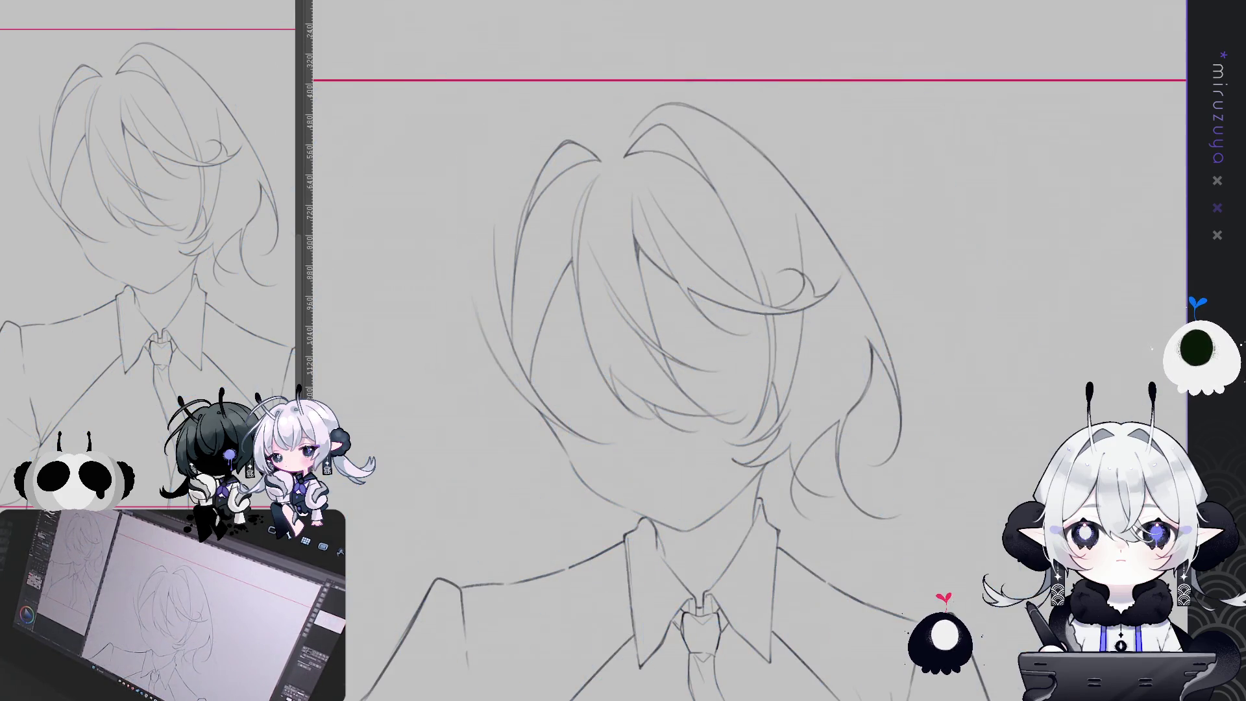
pyautogui.hotkey('ctrl', 'h')
pyautogui.scroll(-3, 747, 350)
pyautogui.scroll(-3, 747, 351)
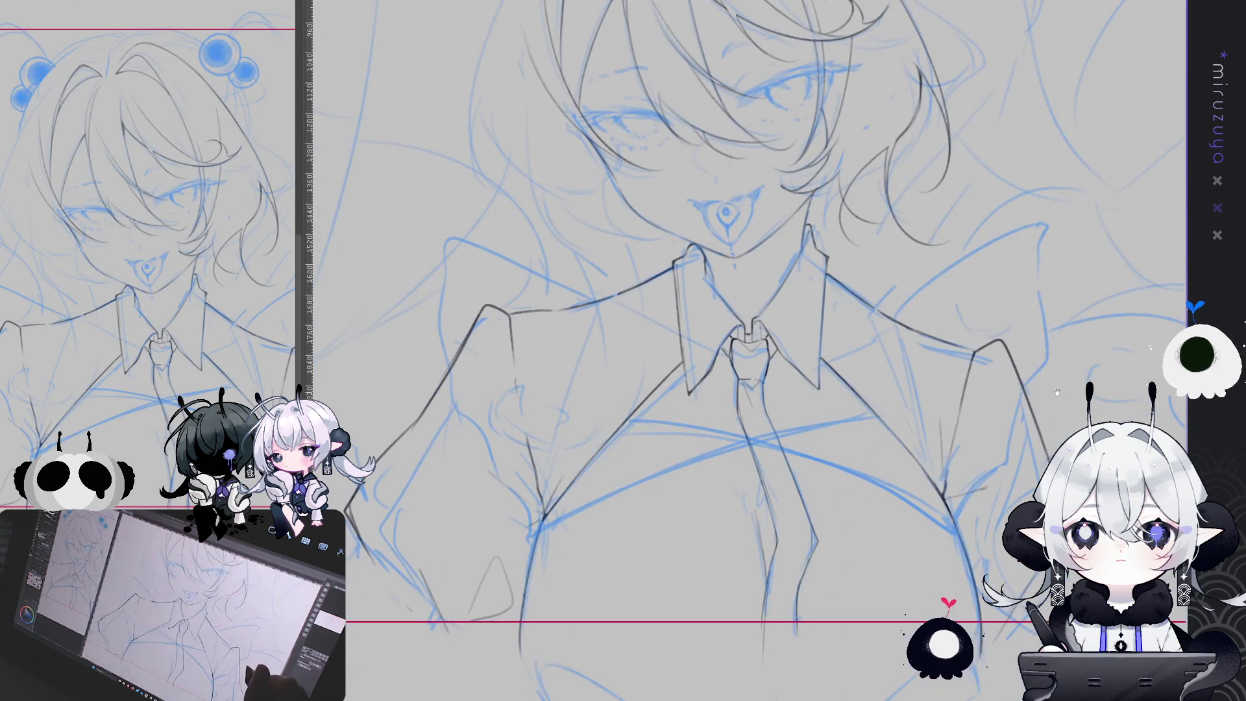
pyautogui.scroll(1, 747, 351)
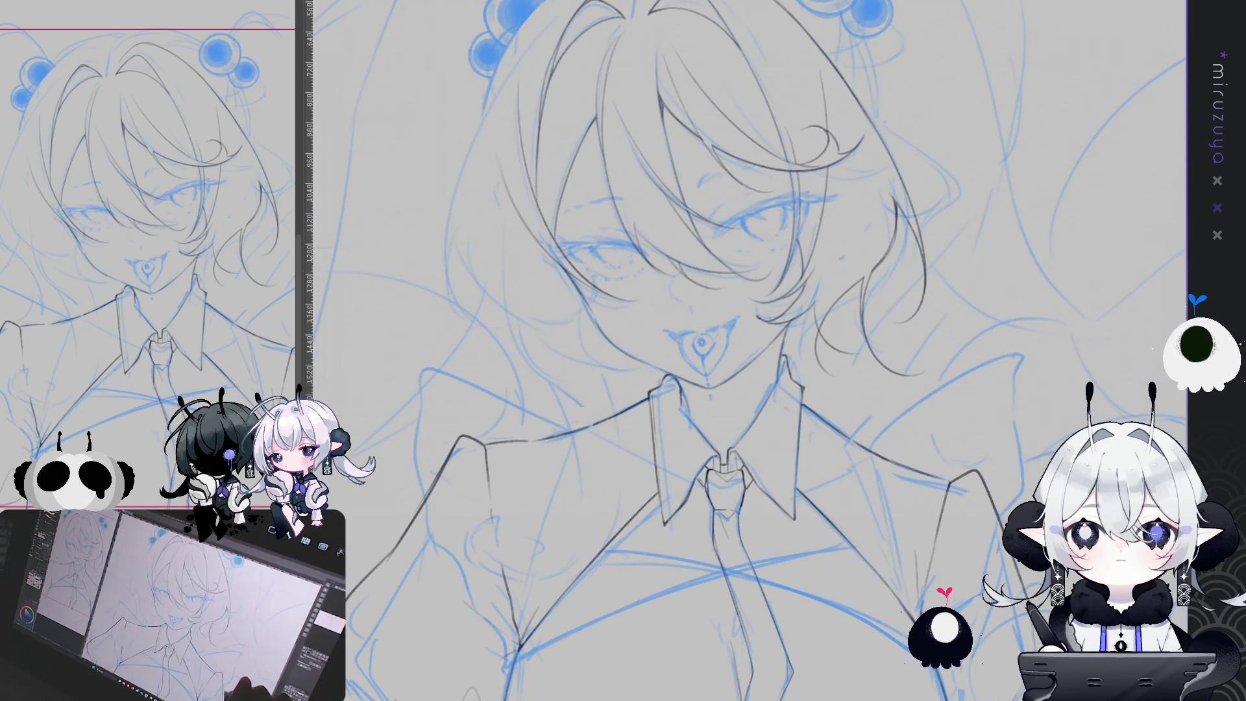
pyautogui.scroll(-3, 1064, 353)
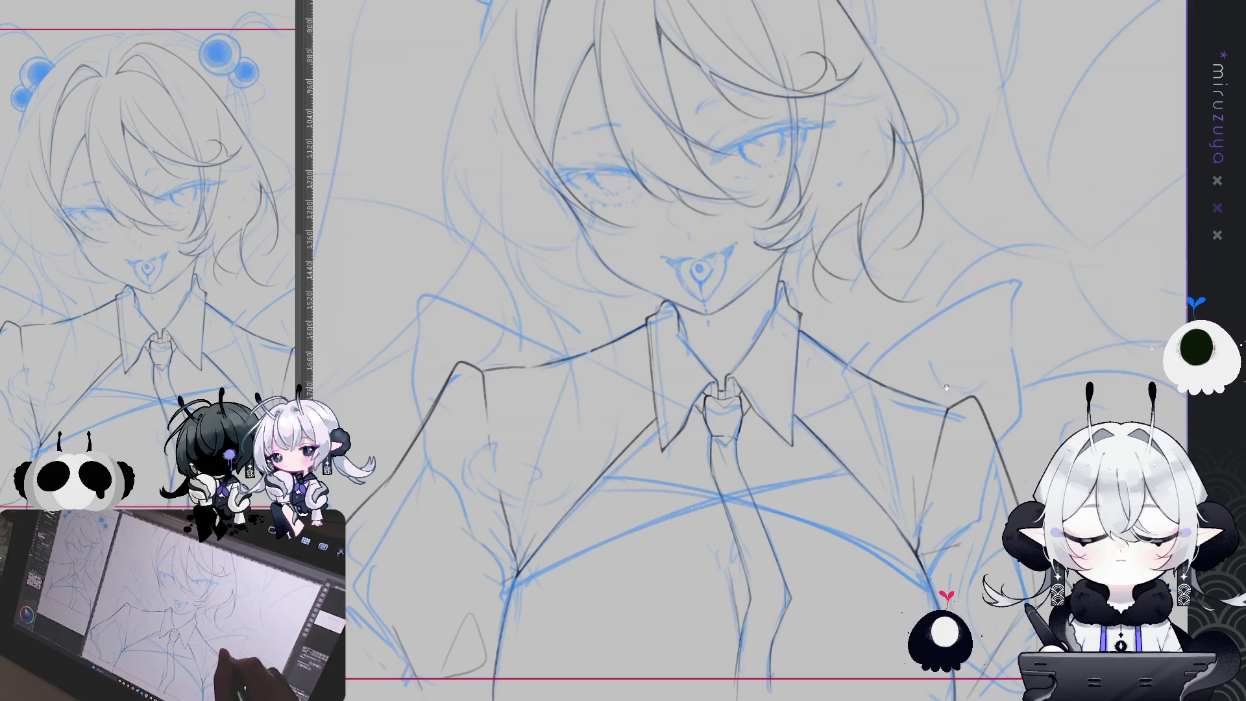
pyautogui.scroll(5, 746, 350)
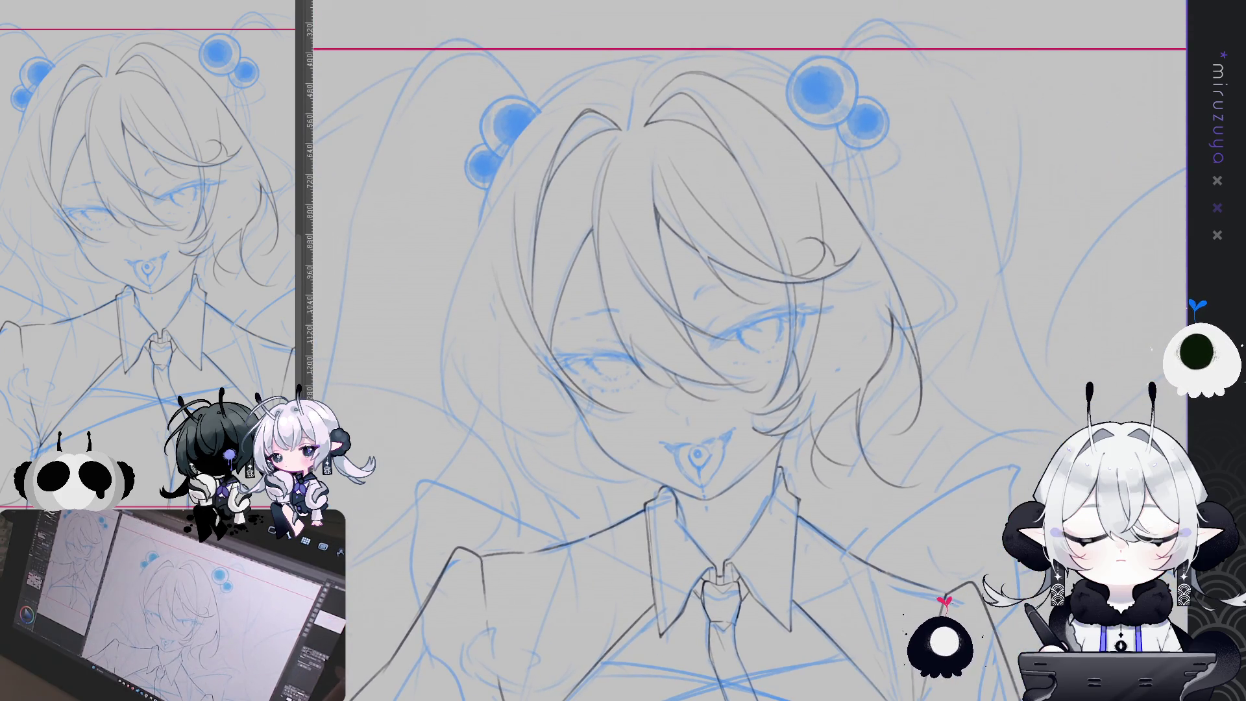
pyautogui.press('h')
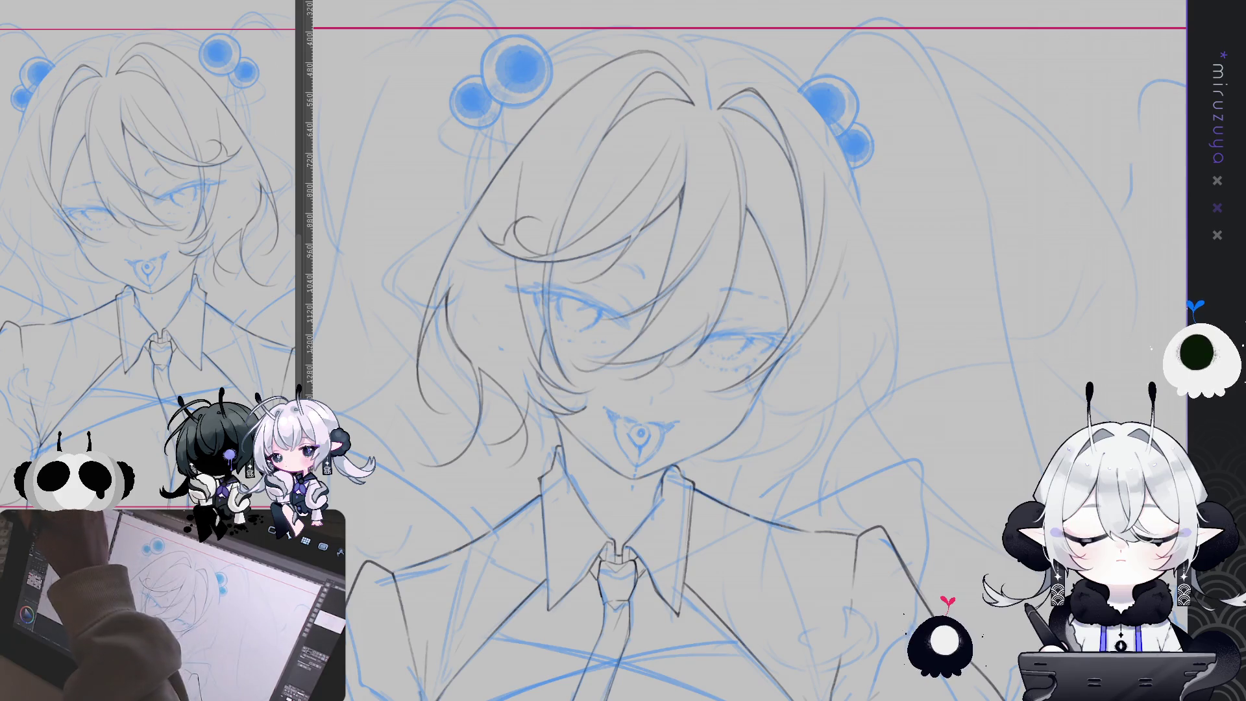
pyautogui.moveTo(868, 158); pyautogui.dragTo(842, 170)
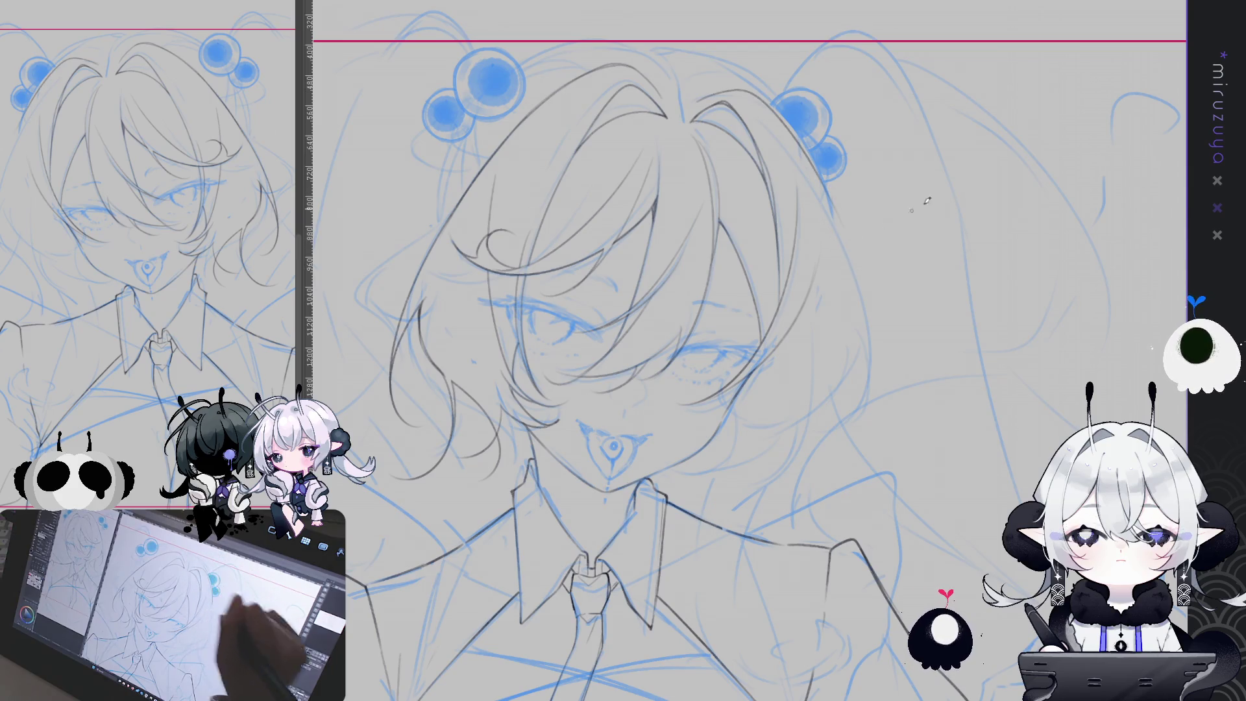
pyautogui.press('h')
pyautogui.hscroll(3, 747, 350)
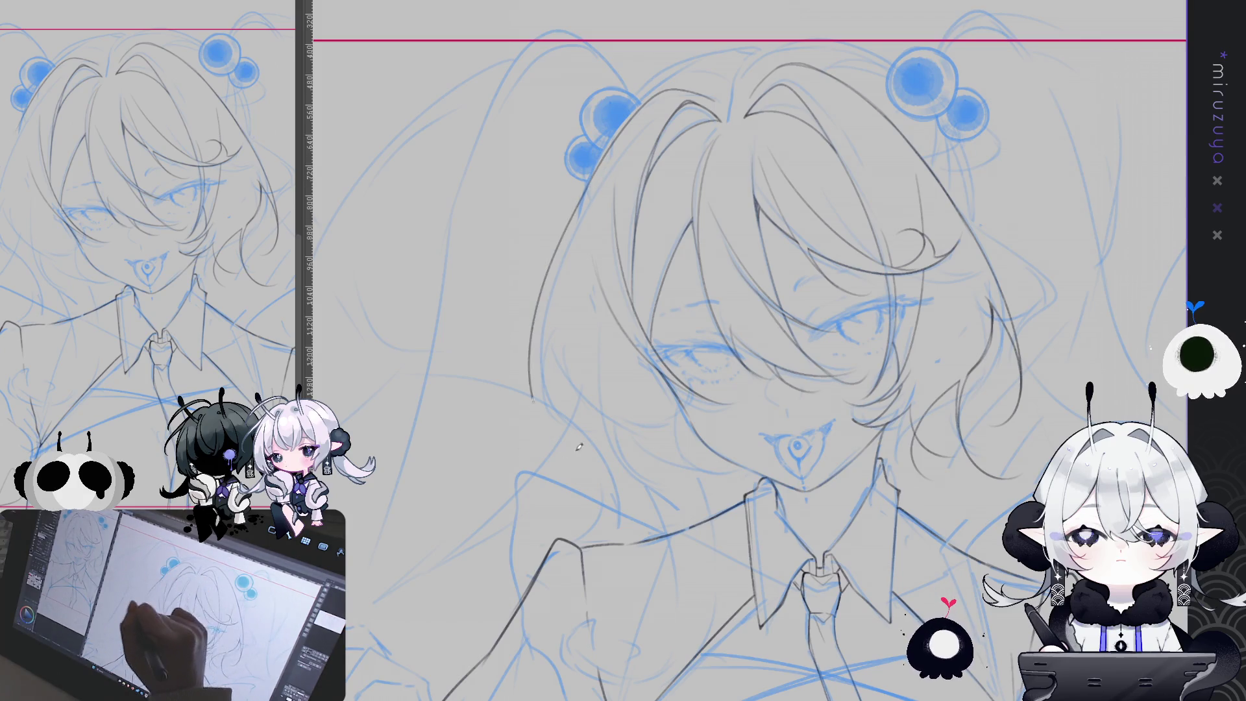
pyautogui.moveTo(1097, 385); pyautogui.dragTo(1079, 368)
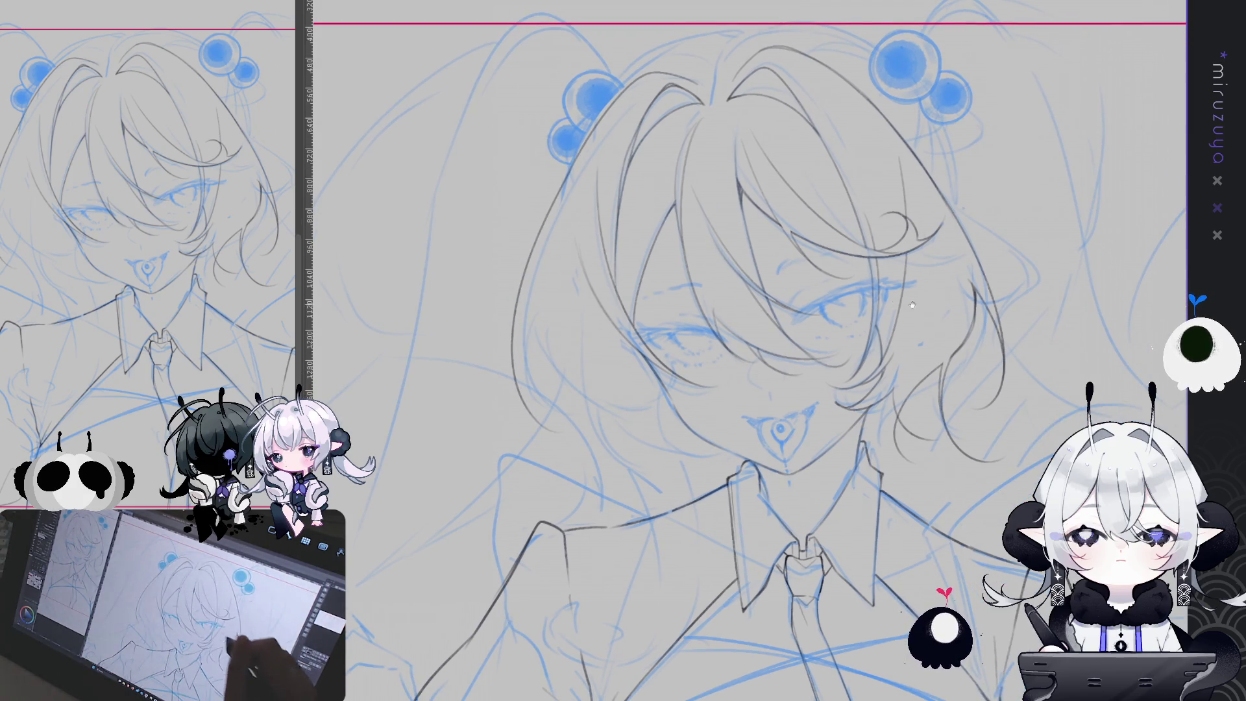
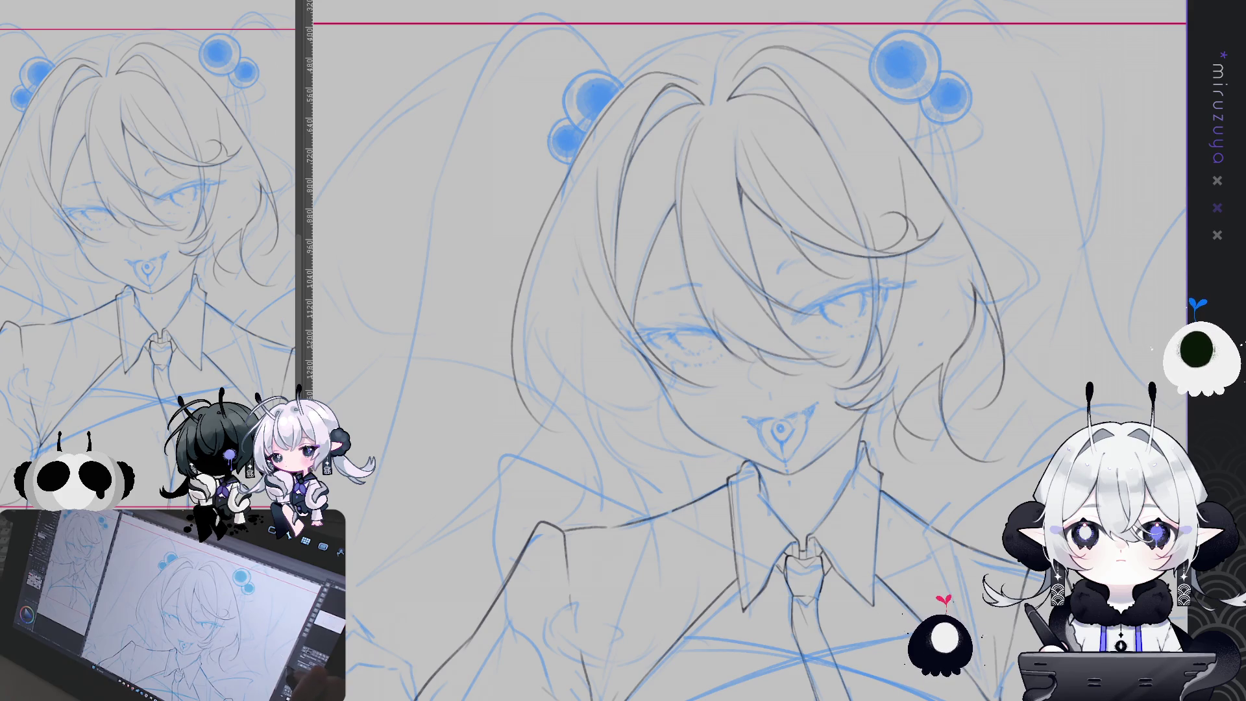
# Ink a darker line along the hair's left edge, then start a lasso outline down the head's left side.
pyautogui.moveTo(779, 350); pyautogui.dragTo(753, 317)
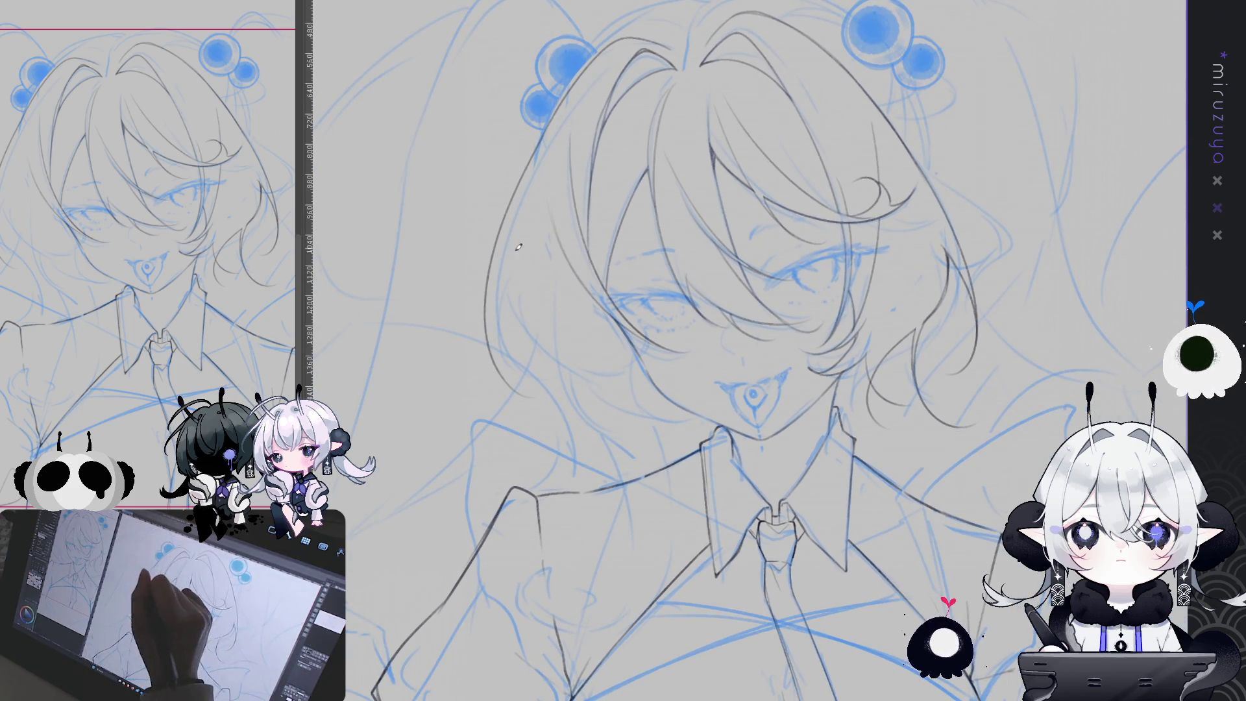
pyautogui.moveTo(506, 256); pyautogui.dragTo(505, 358)
pyautogui.moveTo(1039, 457)
pyautogui.mouseDown()
pyautogui.moveTo(1014, 431)
pyautogui.moveTo(1043, 497)
pyautogui.mouseUp()
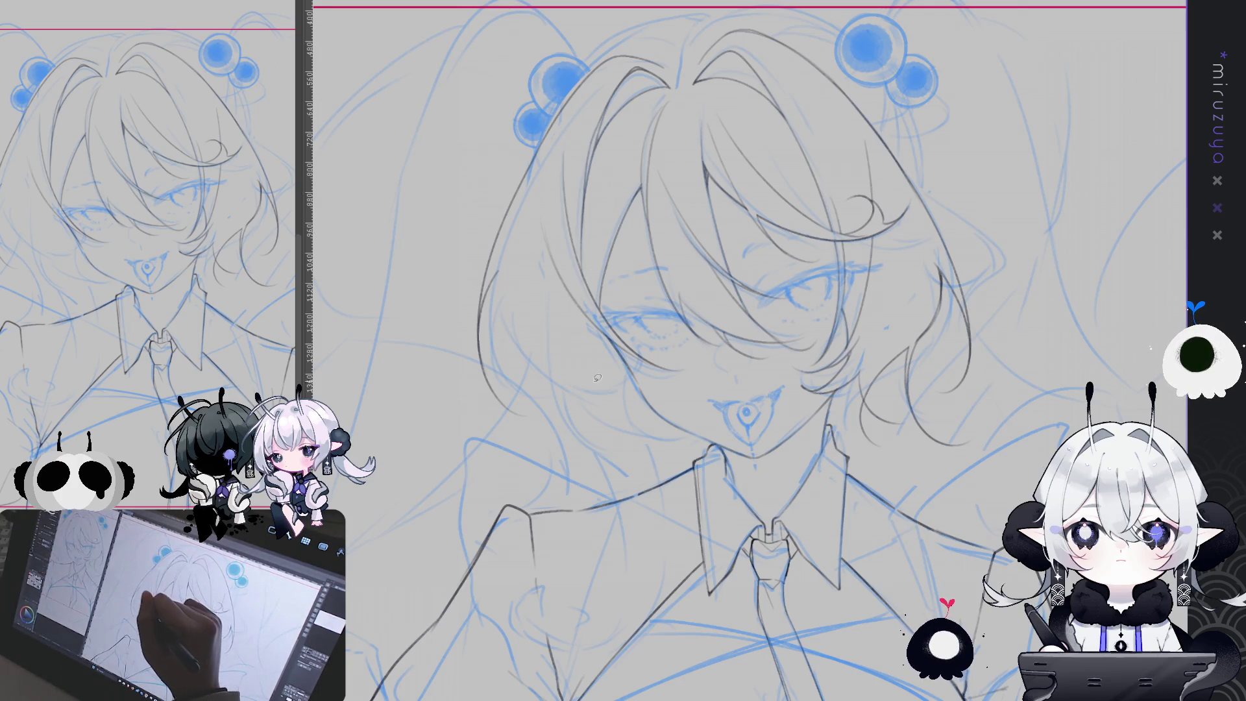
pyautogui.moveTo(611, 433)
pyautogui.mouseDown()
pyautogui.moveTo(477, 61)
pyautogui.moveTo(674, 64)
pyautogui.moveTo(634, 62)
pyautogui.moveTo(579, 115)
pyautogui.mouseUp()
pyautogui.moveTo(551, 202); pyautogui.dragTo(550, 257)
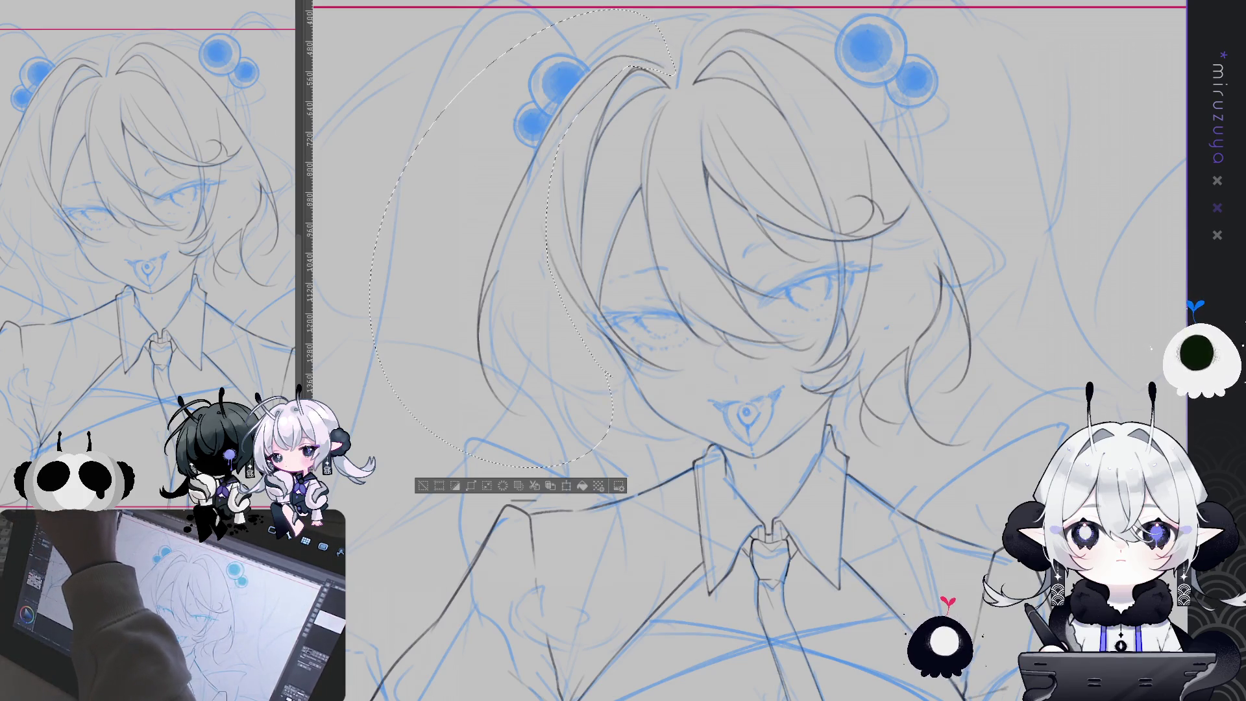
pyautogui.moveTo(560, 188)
pyautogui.mouseDown()
pyautogui.moveTo(537, 260)
pyautogui.moveTo(558, 290)
pyautogui.mouseUp()
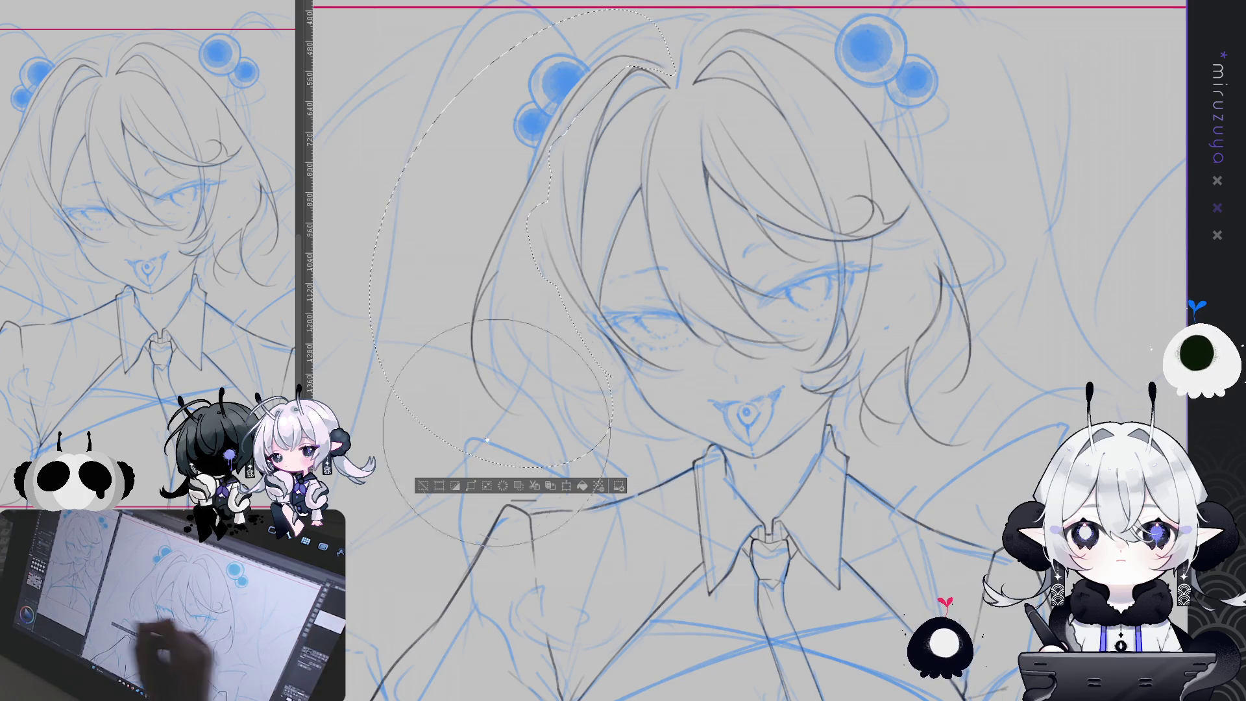
pyautogui.hotkey('ctrl', 'd')
# Enlarge the brush with ] and reframe the view from the top hair clip back onto the face.
pyautogui.scroll(1, 489, 43)
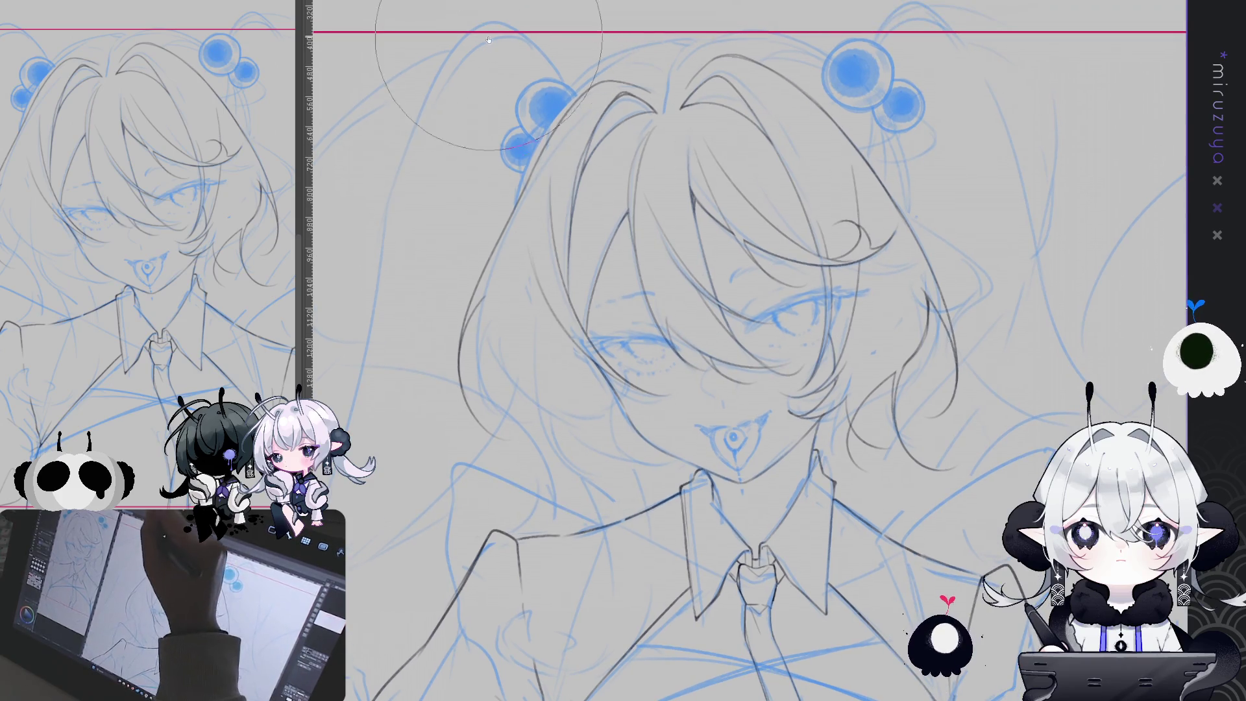
pyautogui.moveTo(489, 42); pyautogui.dragTo(457, 111)
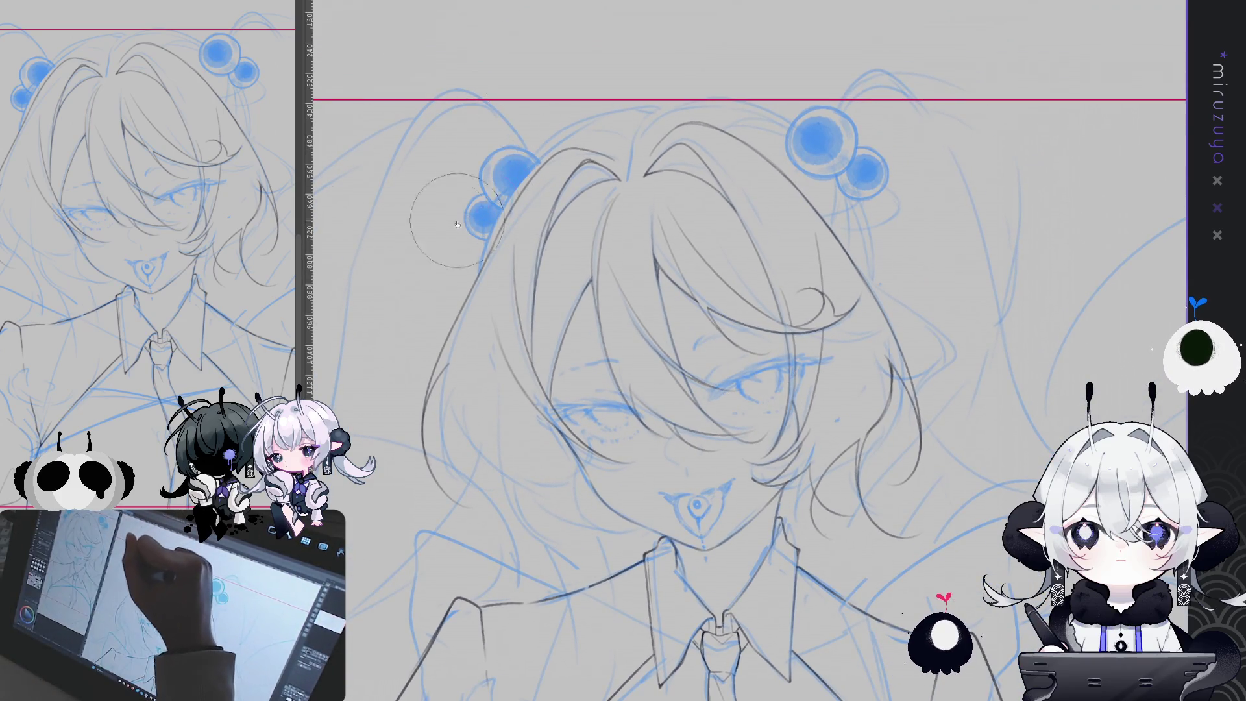
pyautogui.press(']')
pyautogui.press(']')
pyautogui.press(']')
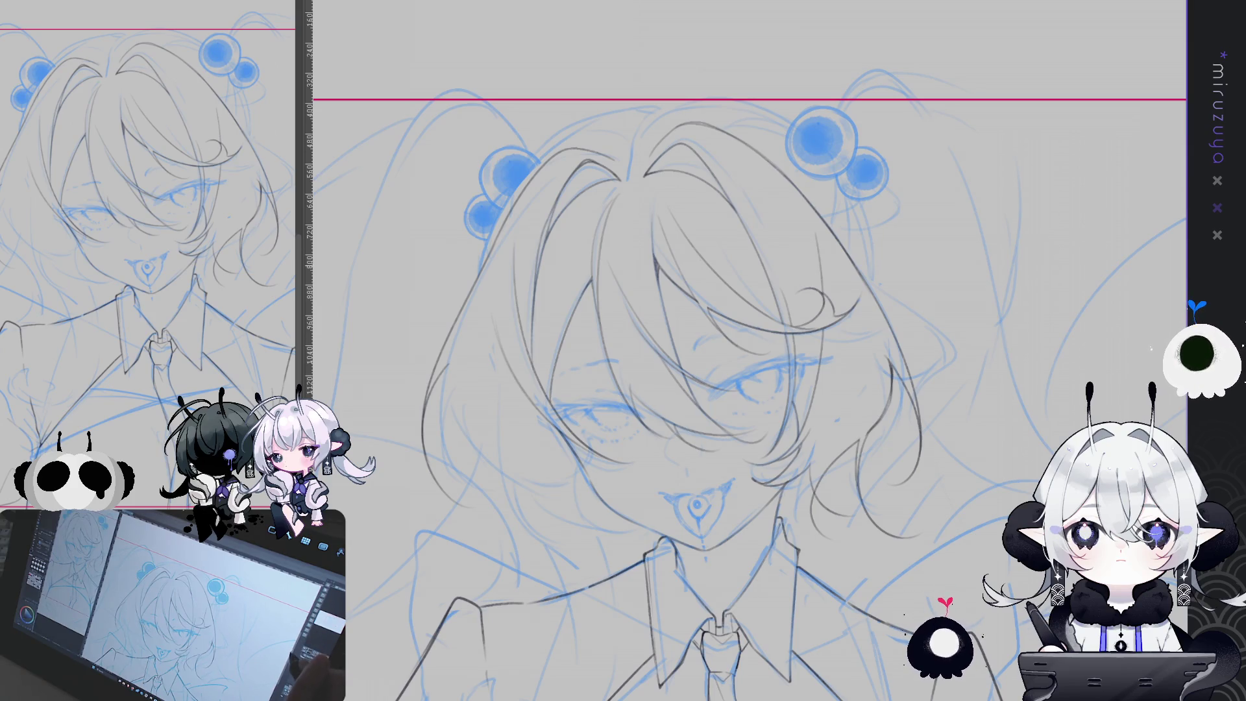
pyautogui.moveTo(406, 153); pyautogui.dragTo(380, 44)
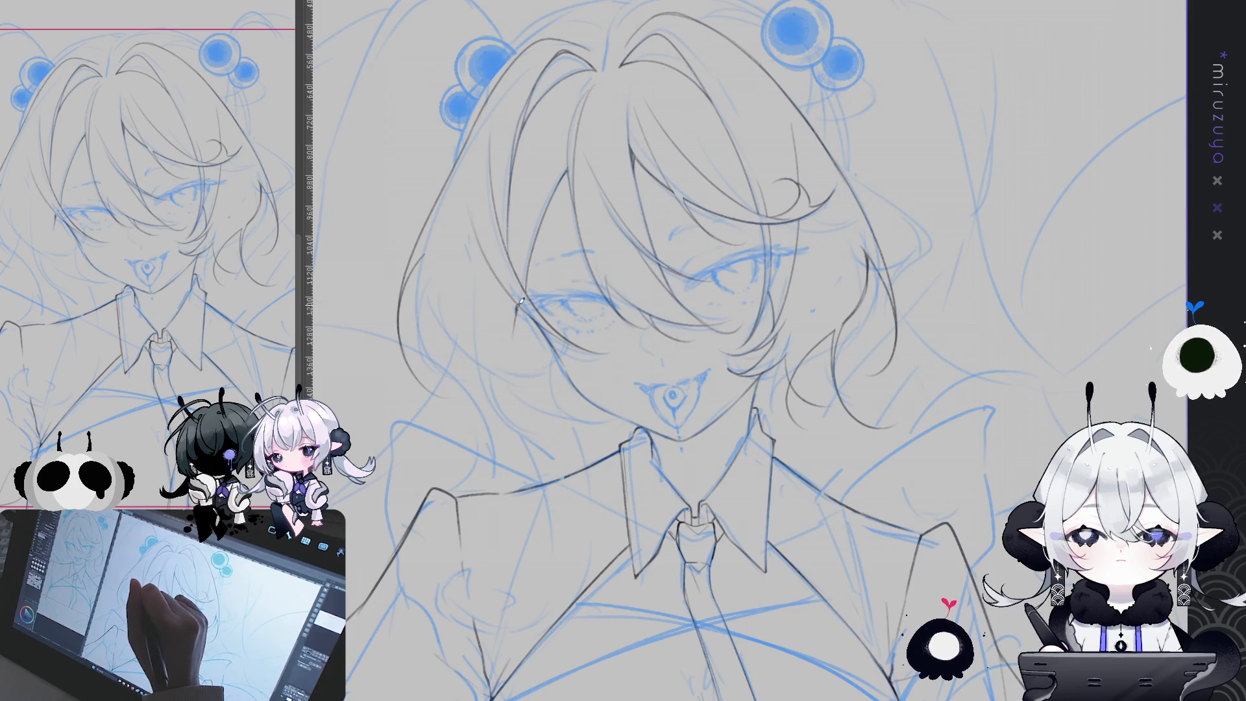
# Draw three dark strand strokes down the left hair beside the eye, tilting the canvas and restoring it.
pyautogui.moveTo(509, 335); pyautogui.dragTo(557, 468)
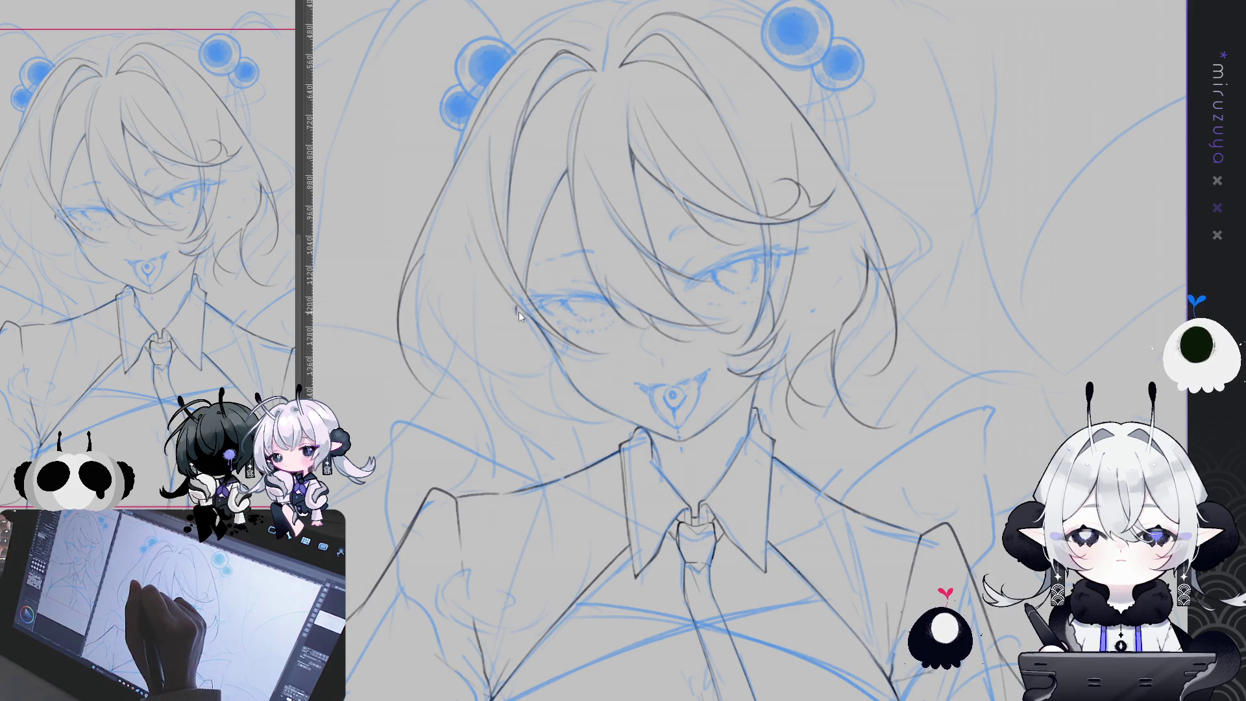
pyautogui.moveTo(517, 309); pyautogui.dragTo(512, 353)
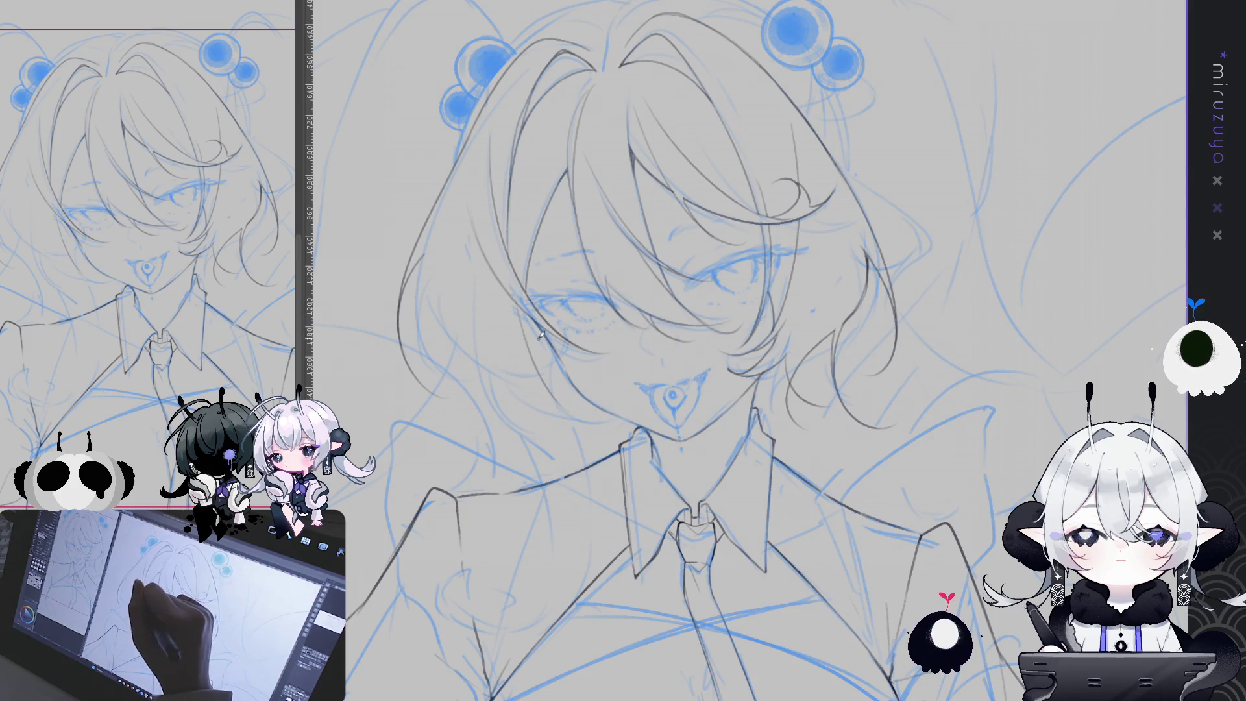
pyautogui.moveTo(518, 299); pyautogui.dragTo(553, 349)
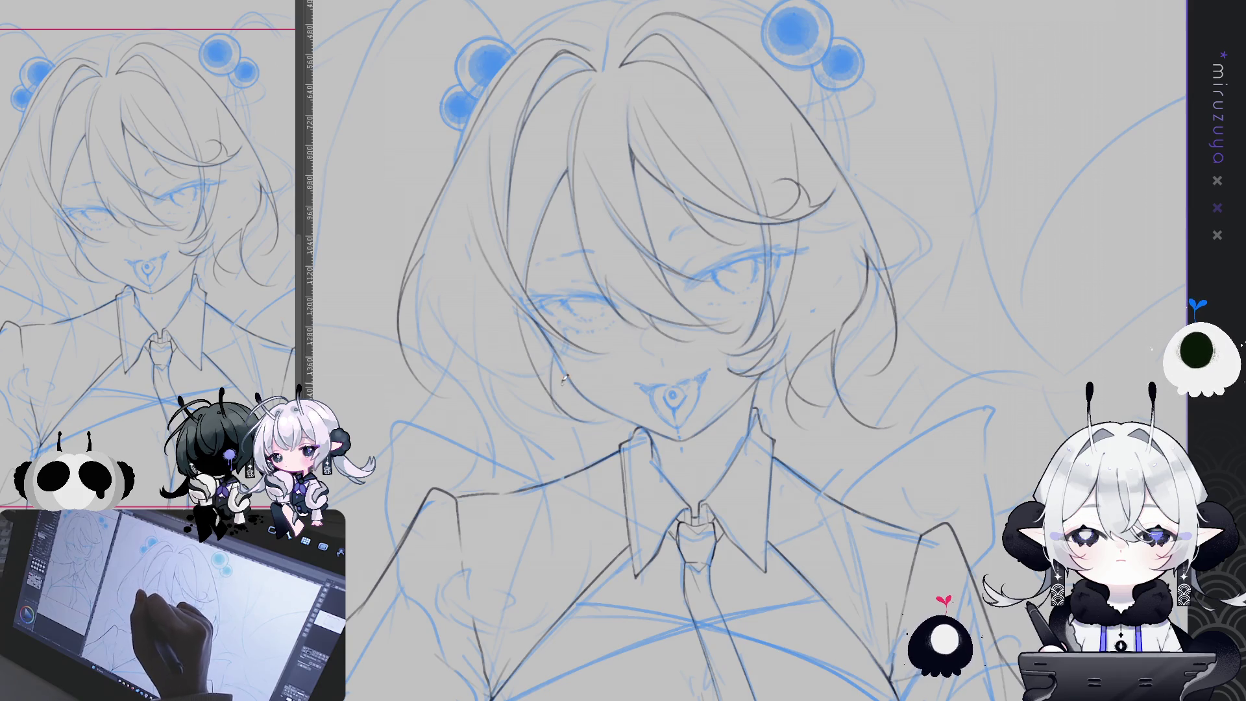
pyautogui.moveTo(557, 391); pyautogui.dragTo(822, 385)
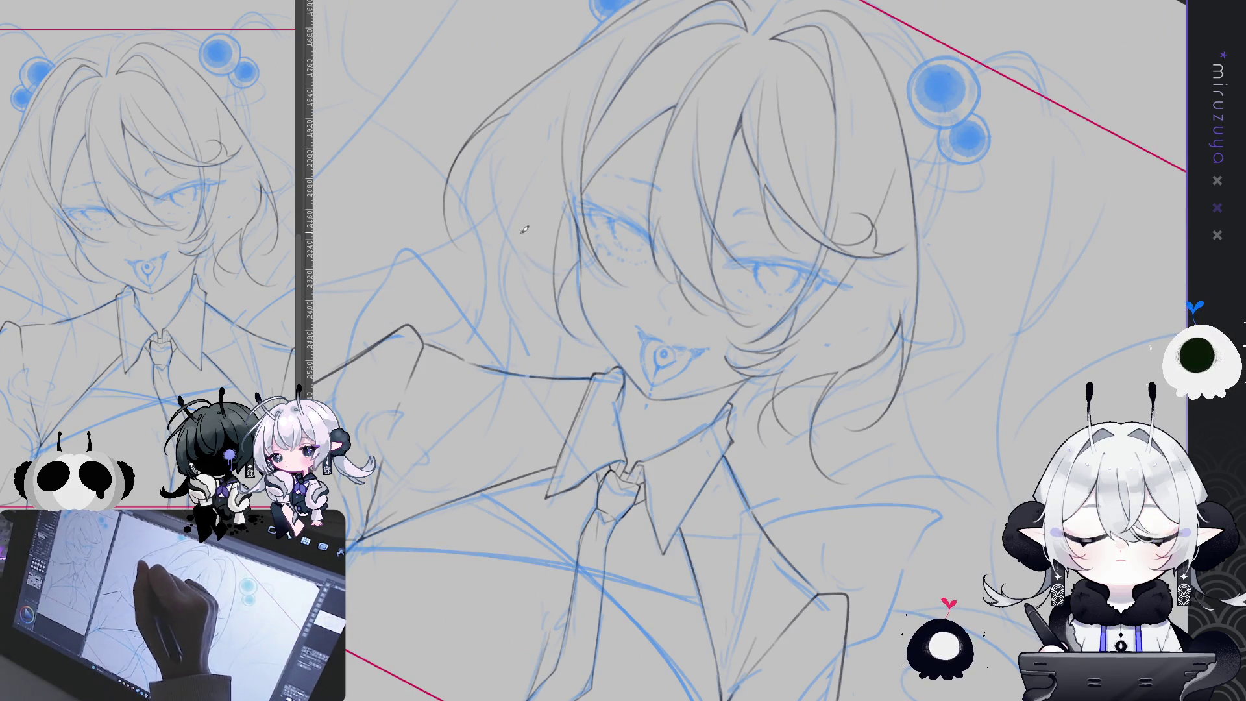
pyautogui.moveTo(558, 281); pyautogui.dragTo(429, 289)
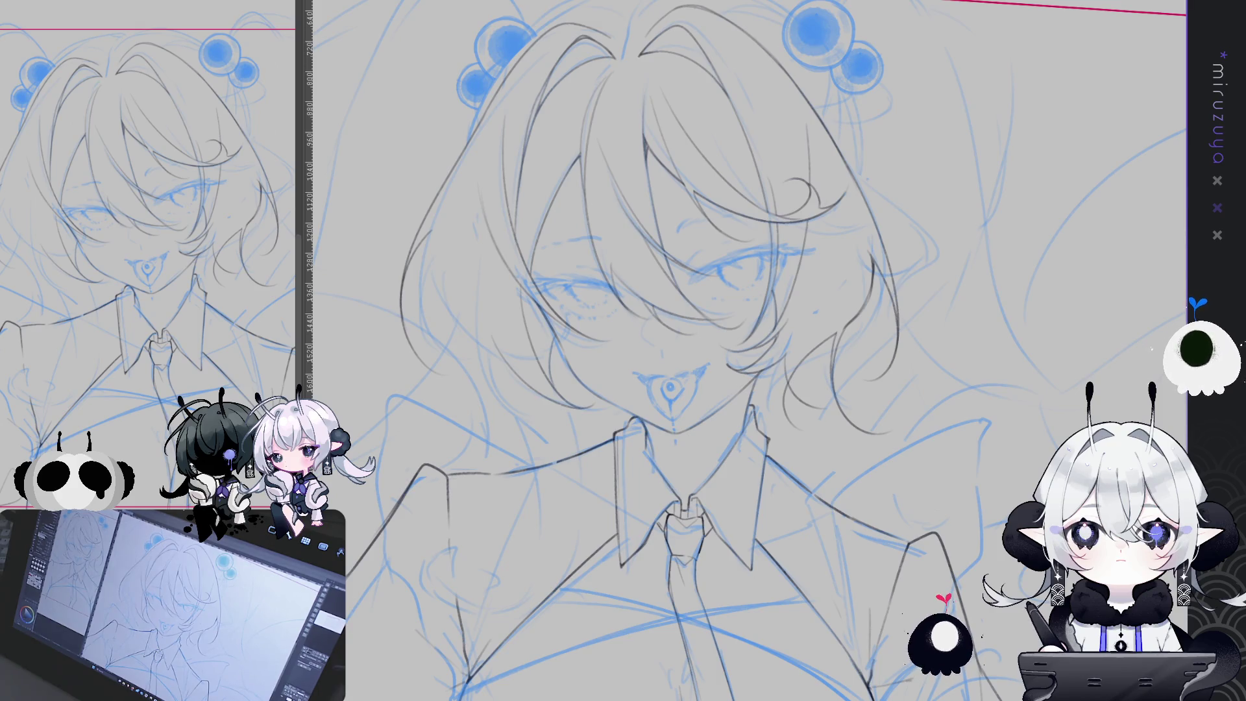
pyautogui.moveTo(1104, 353)
pyautogui.mouseDown()
pyautogui.moveTo(919, 503)
pyautogui.moveTo(932, 503)
pyautogui.mouseUp()
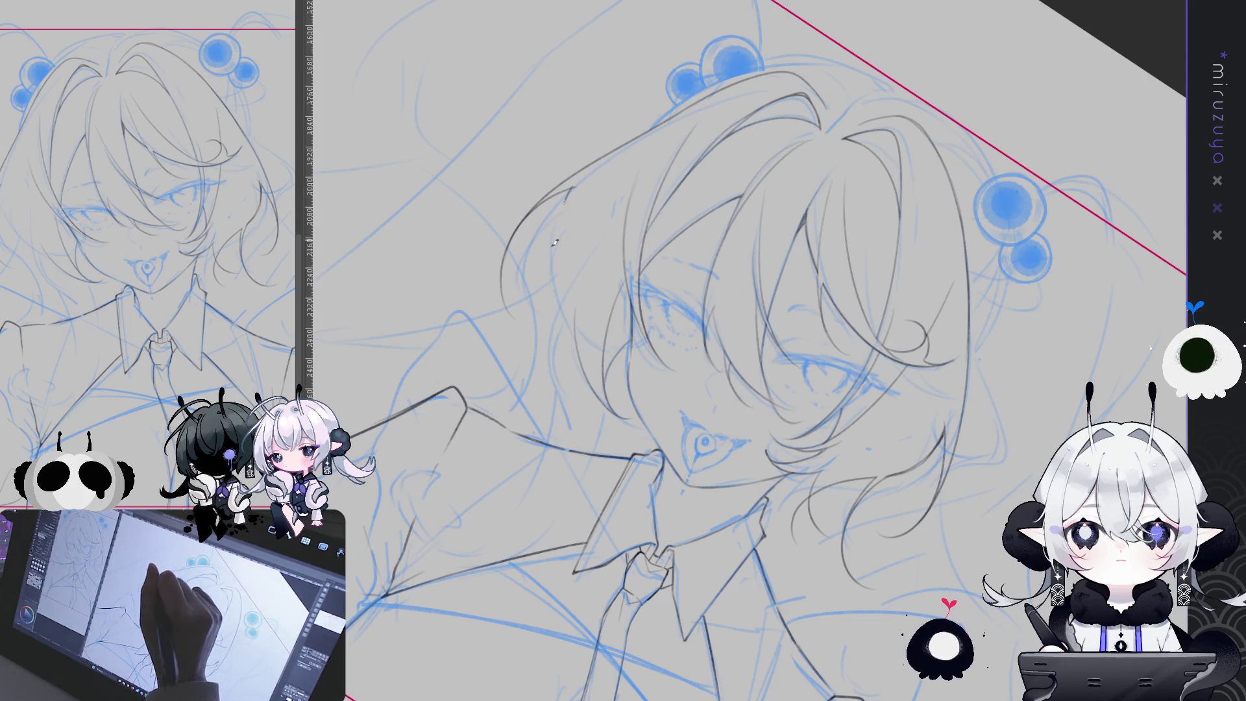
pyautogui.moveTo(574, 190); pyautogui.dragTo(559, 305)
pyautogui.hotkey('ctrl', 'z')
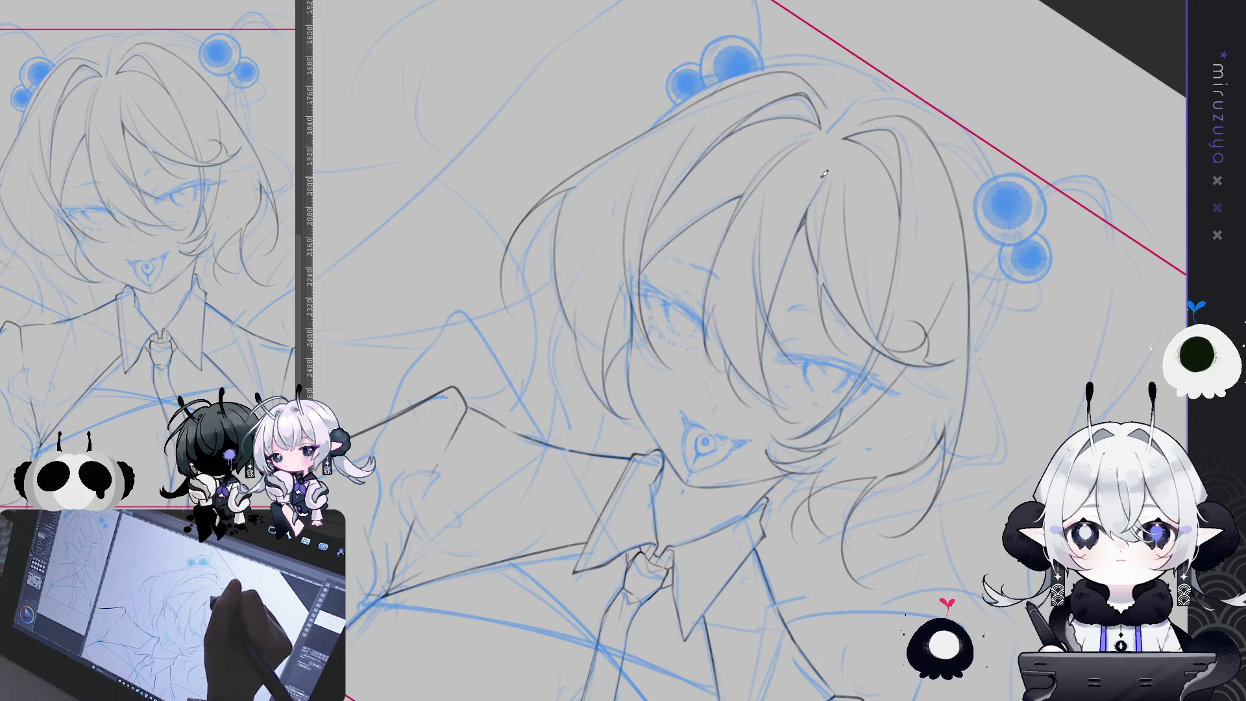
pyautogui.hotkey('ctrl', '0')
pyautogui.moveTo(788, 556); pyautogui.dragTo(886, 521)
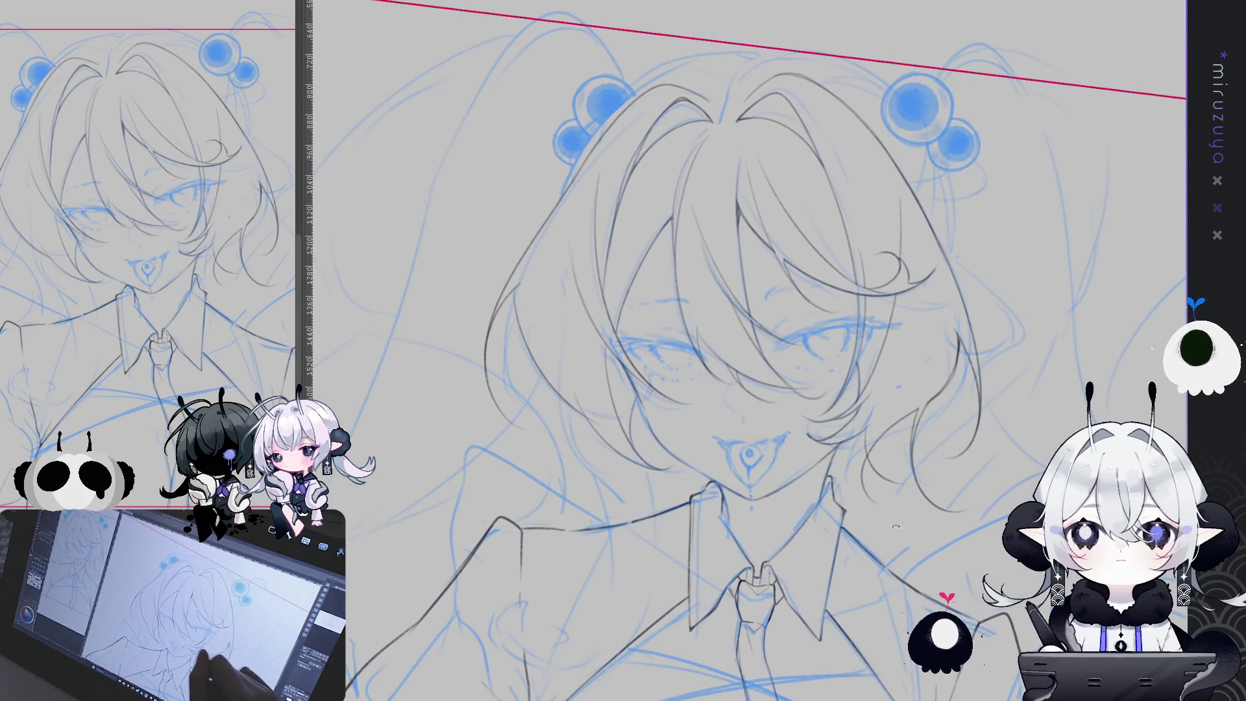
pyautogui.moveTo(937, 570)
pyautogui.mouseDown()
pyautogui.moveTo(948, 563)
pyautogui.moveTo(935, 551)
pyautogui.mouseUp()
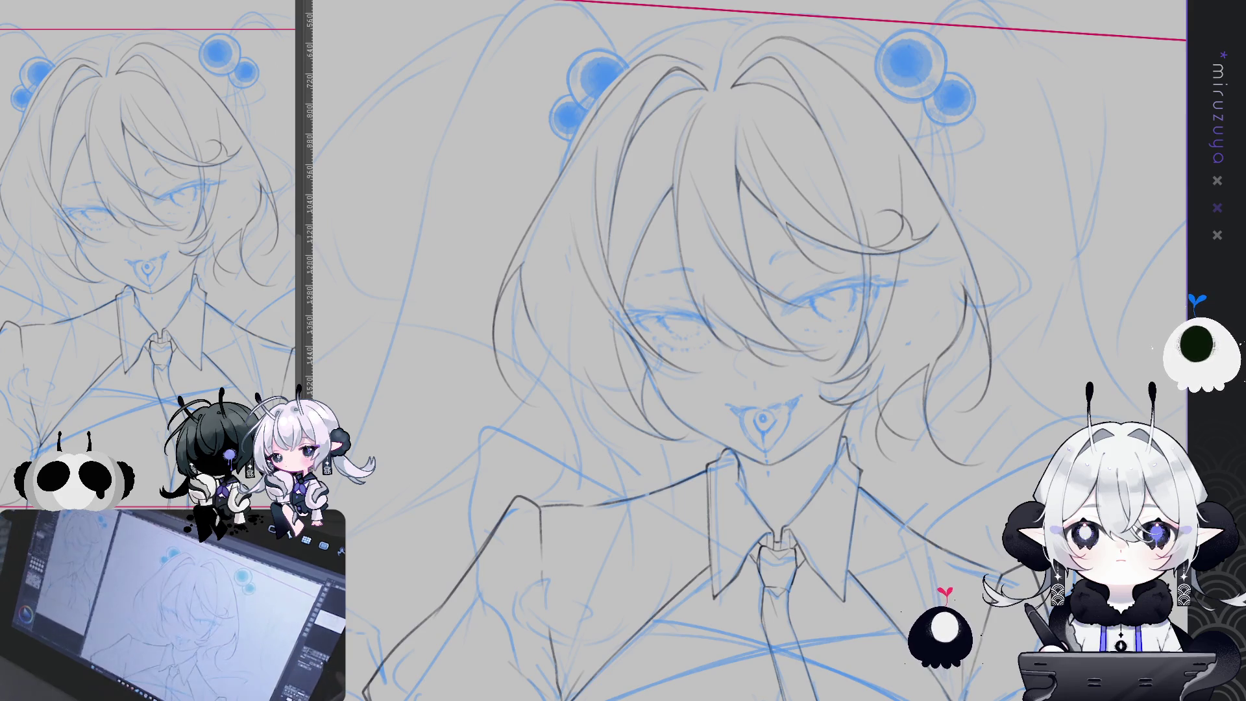
pyautogui.press('h')
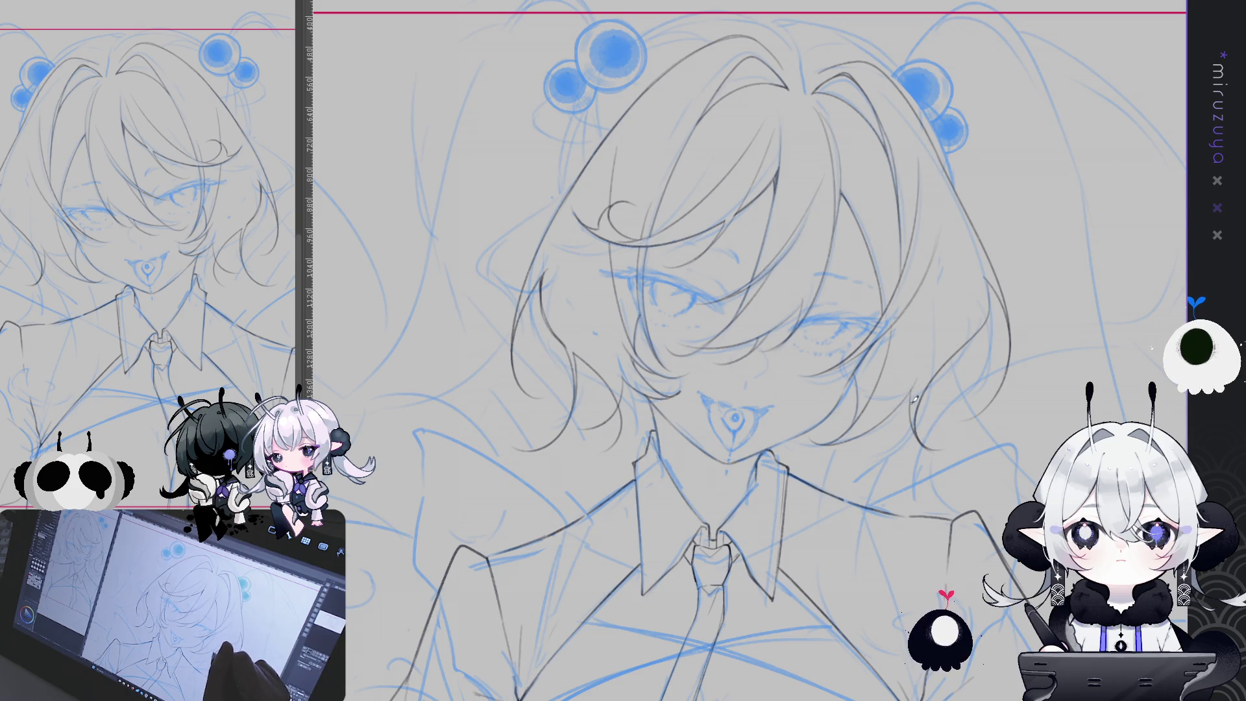
pyautogui.press('h')
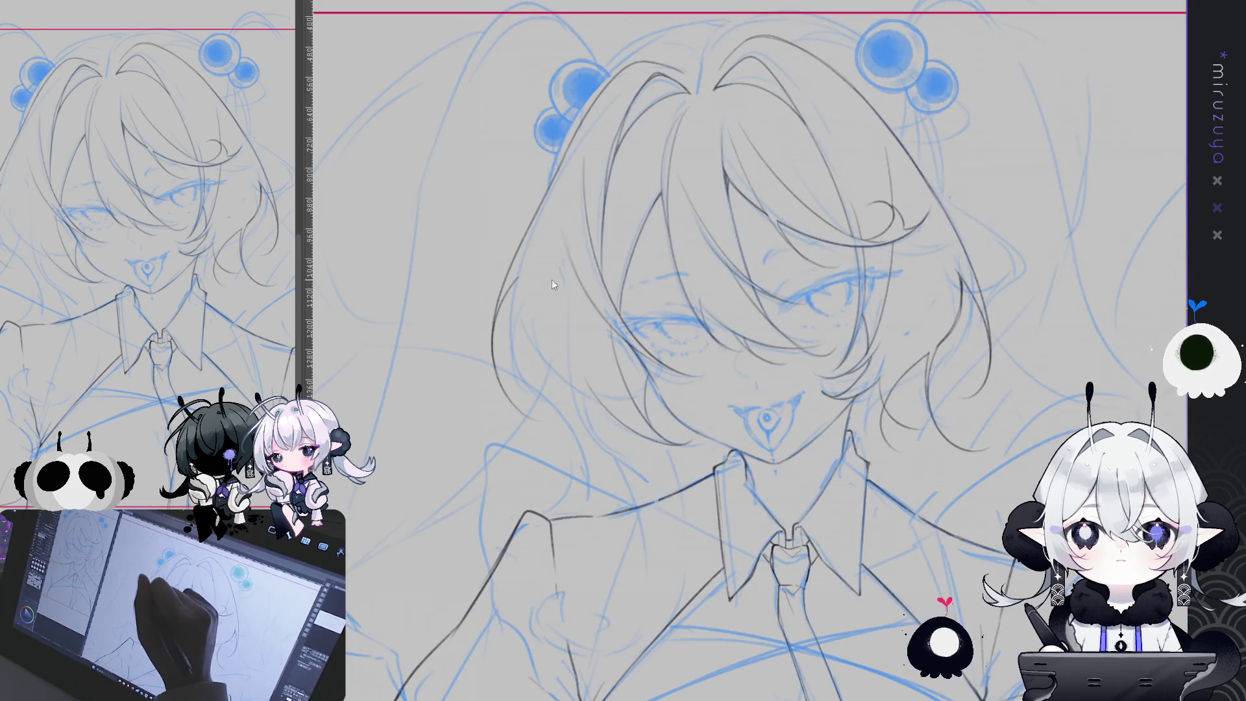
pyautogui.moveTo(891, 328); pyautogui.dragTo(854, 305)
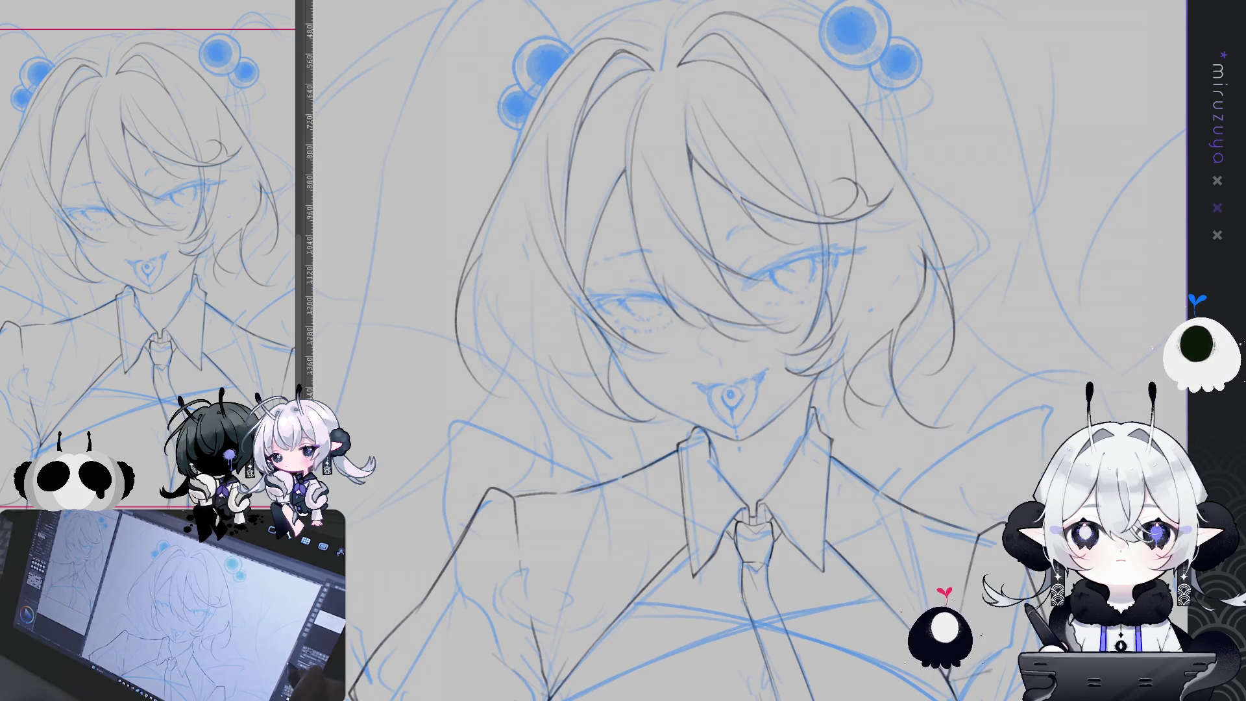
# With the canvas rotated steeply, add strand lines inside the hair and a stroke along the hairline.
pyautogui.moveTo(847, 247); pyautogui.dragTo(852, 234)
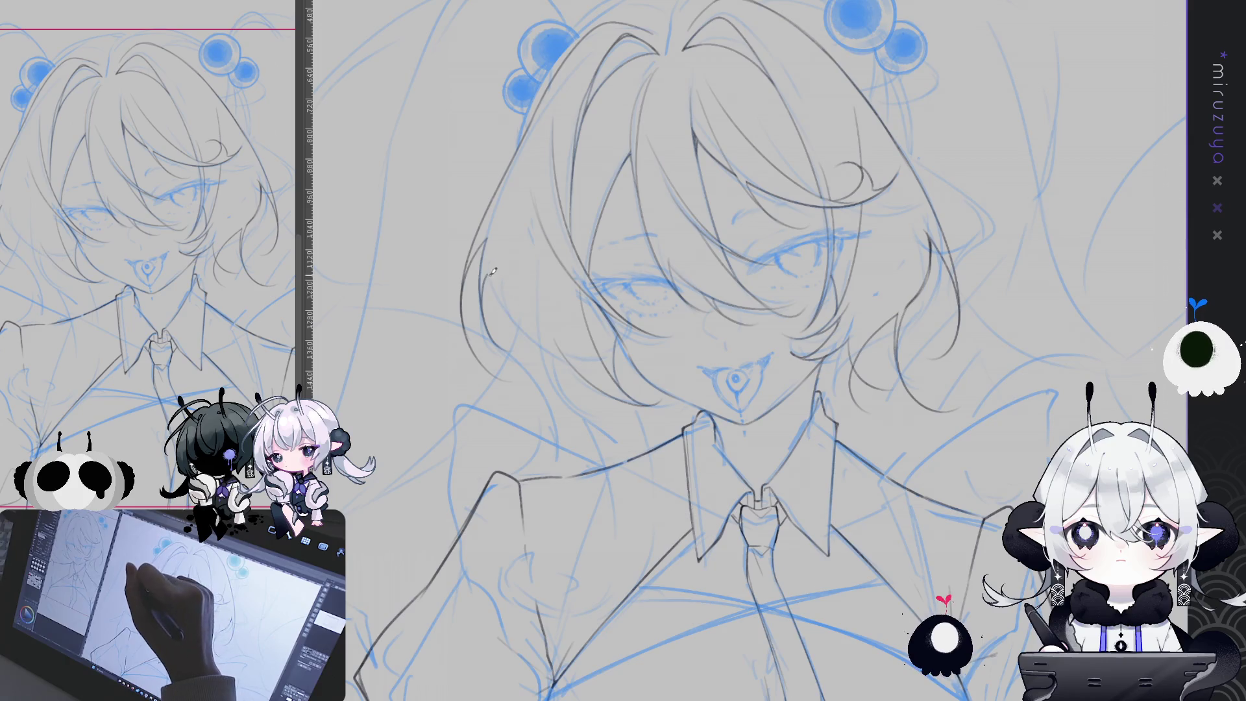
pyautogui.moveTo(604, 328)
pyautogui.mouseDown()
pyautogui.moveTo(859, 347)
pyautogui.moveTo(698, 204)
pyautogui.mouseUp()
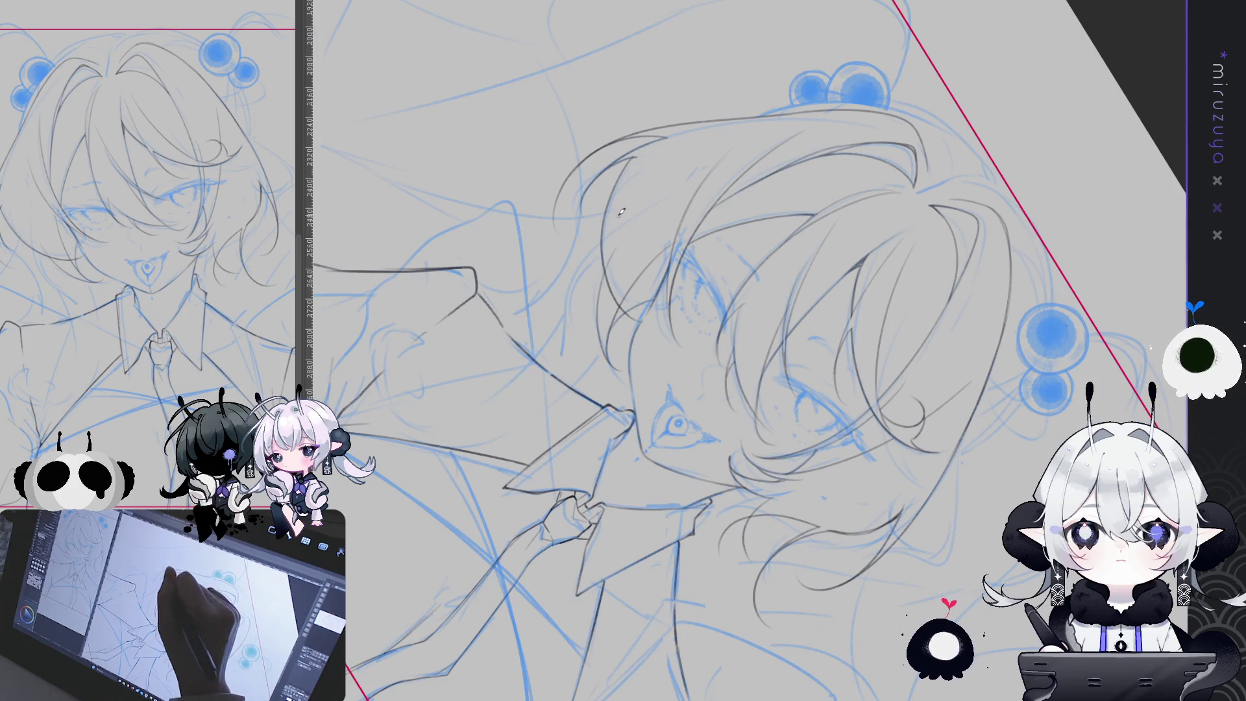
pyautogui.moveTo(616, 190); pyautogui.dragTo(602, 300)
pyautogui.moveTo(641, 150); pyautogui.dragTo(604, 236)
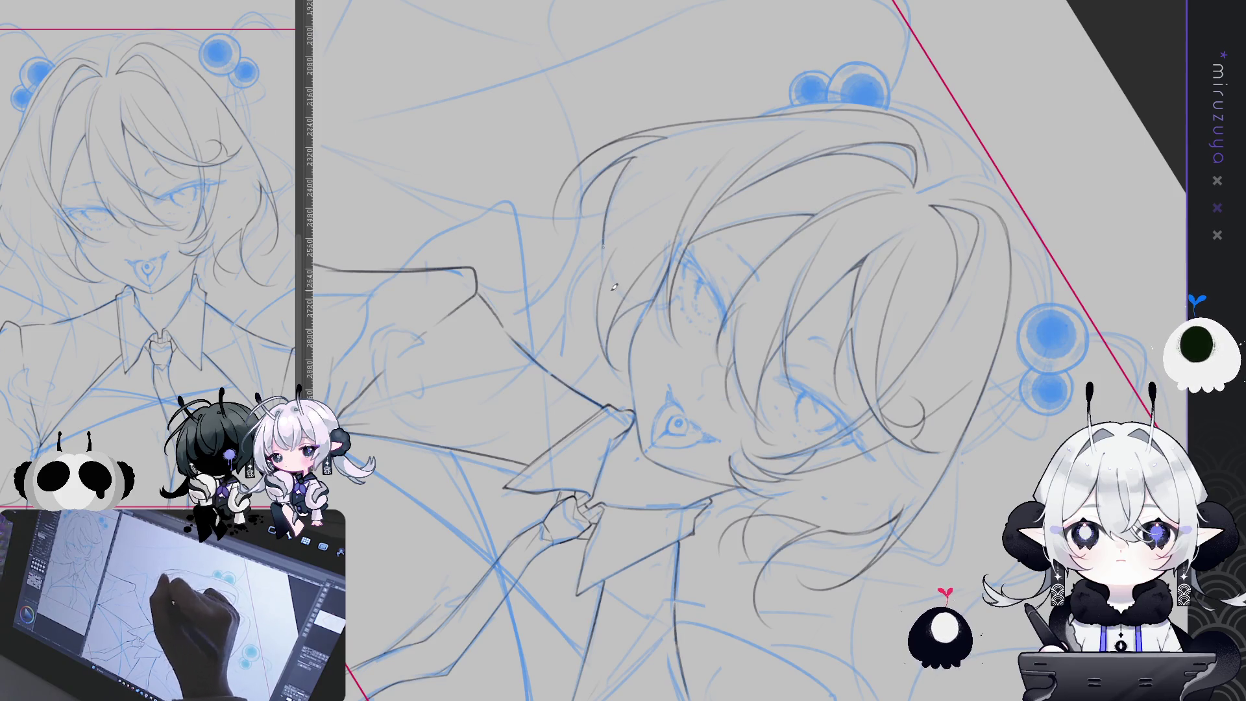
pyautogui.moveTo(662, 267)
pyautogui.mouseDown()
pyautogui.moveTo(715, 577)
pyautogui.moveTo(678, 130)
pyautogui.mouseUp()
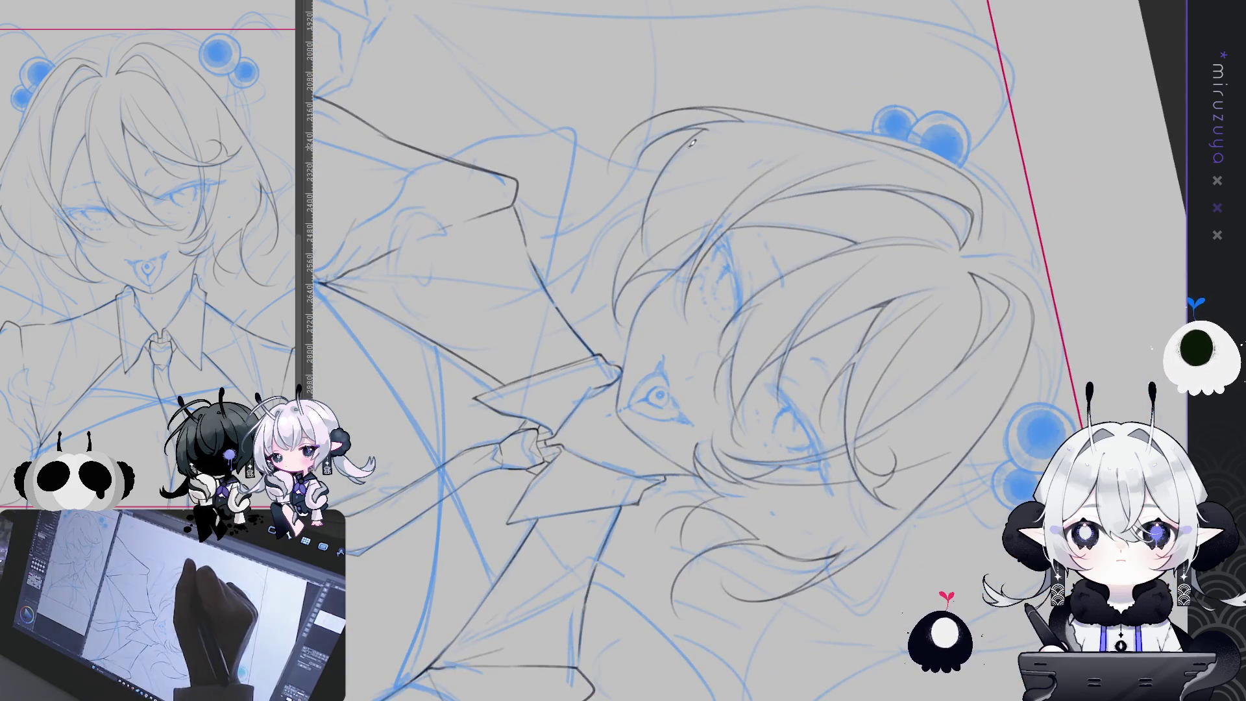
pyautogui.moveTo(657, 202); pyautogui.dragTo(685, 286)
pyautogui.moveTo(685, 164); pyautogui.dragTo(1129, 324)
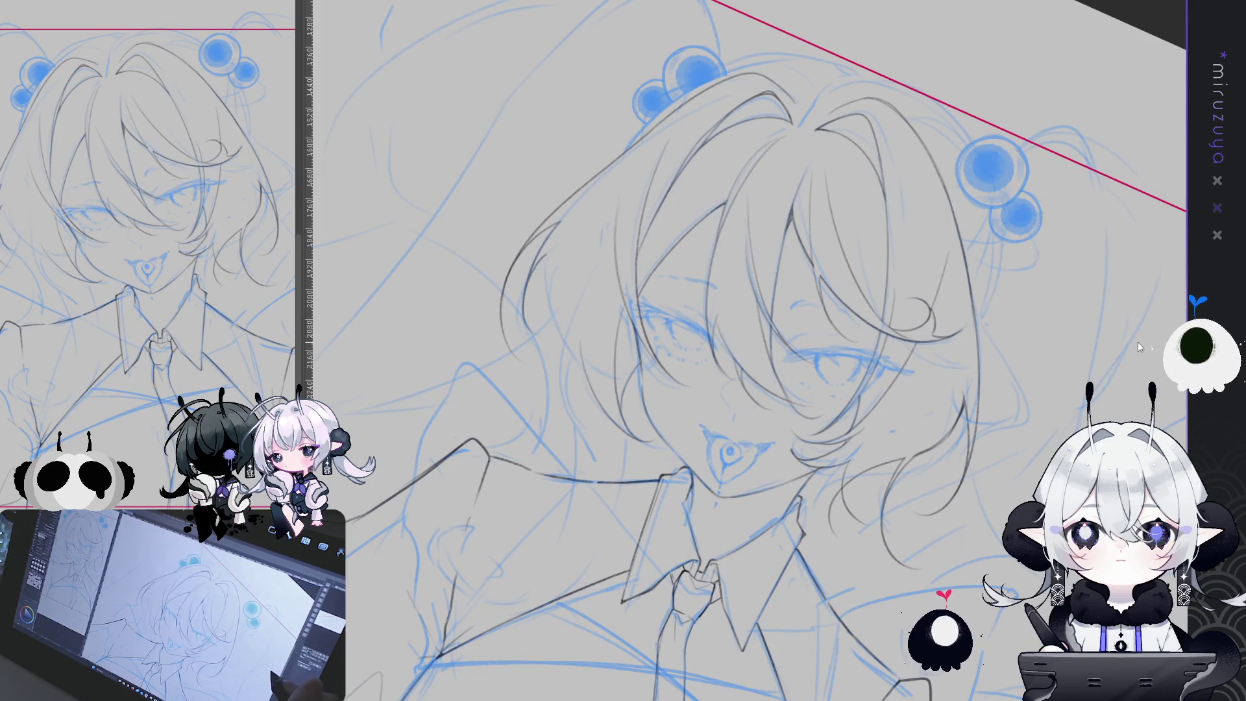
# Draw a hair strand line over the sketch, discarding a trial stroke on the lower-left hair.
pyautogui.moveTo(510, 224); pyautogui.dragTo(711, 428)
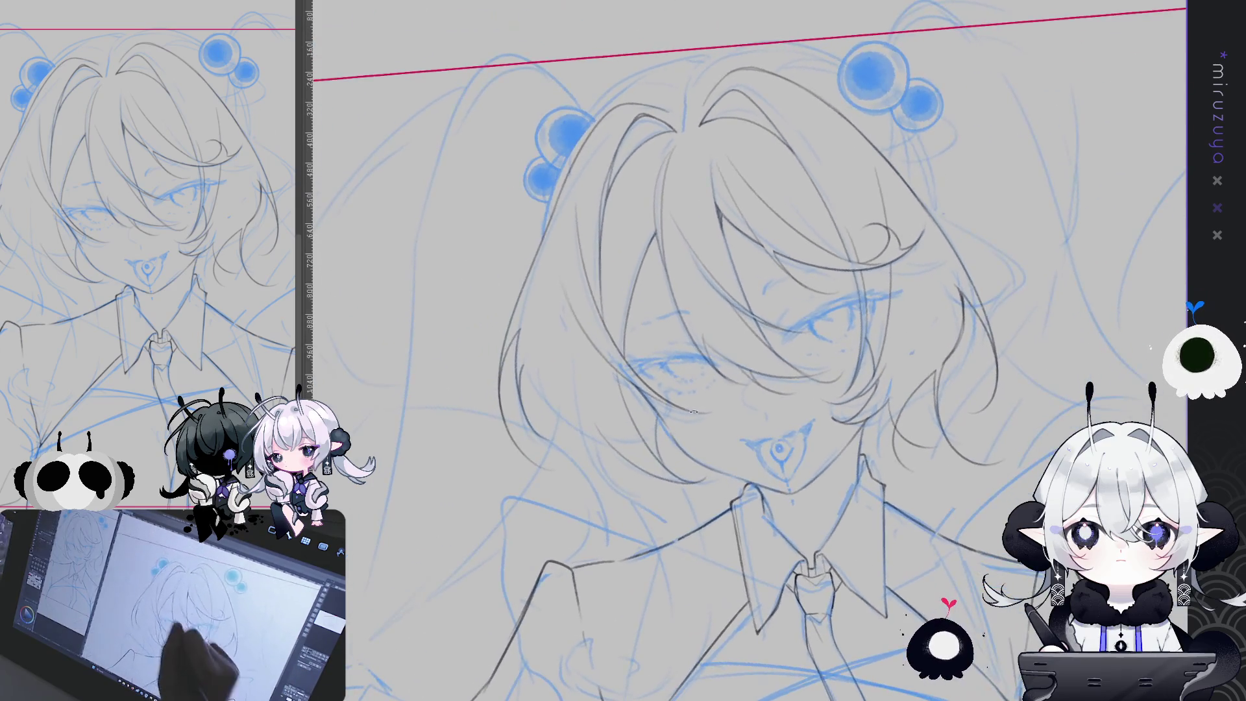
pyautogui.moveTo(568, 545); pyautogui.dragTo(617, 462)
pyautogui.hotkey('ctrl', 'z')
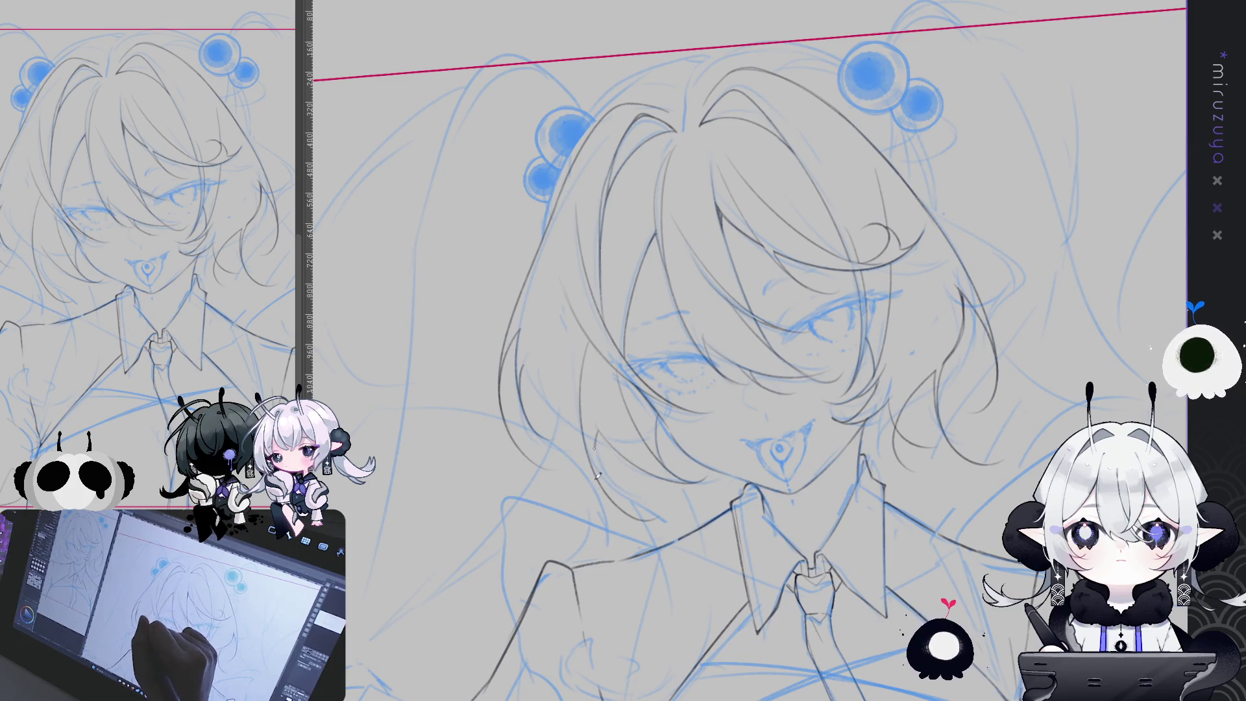
pyautogui.moveTo(788, 300); pyautogui.dragTo(559, 272)
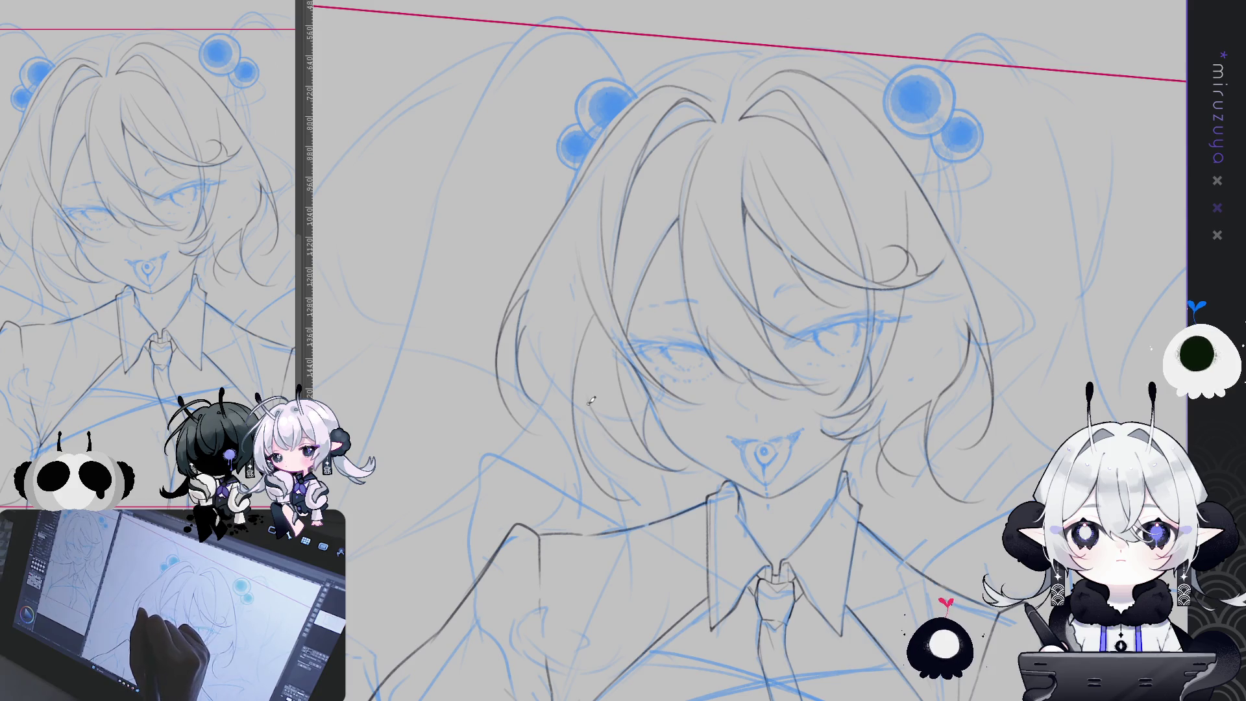
pyautogui.moveTo(584, 409); pyautogui.dragTo(604, 480)
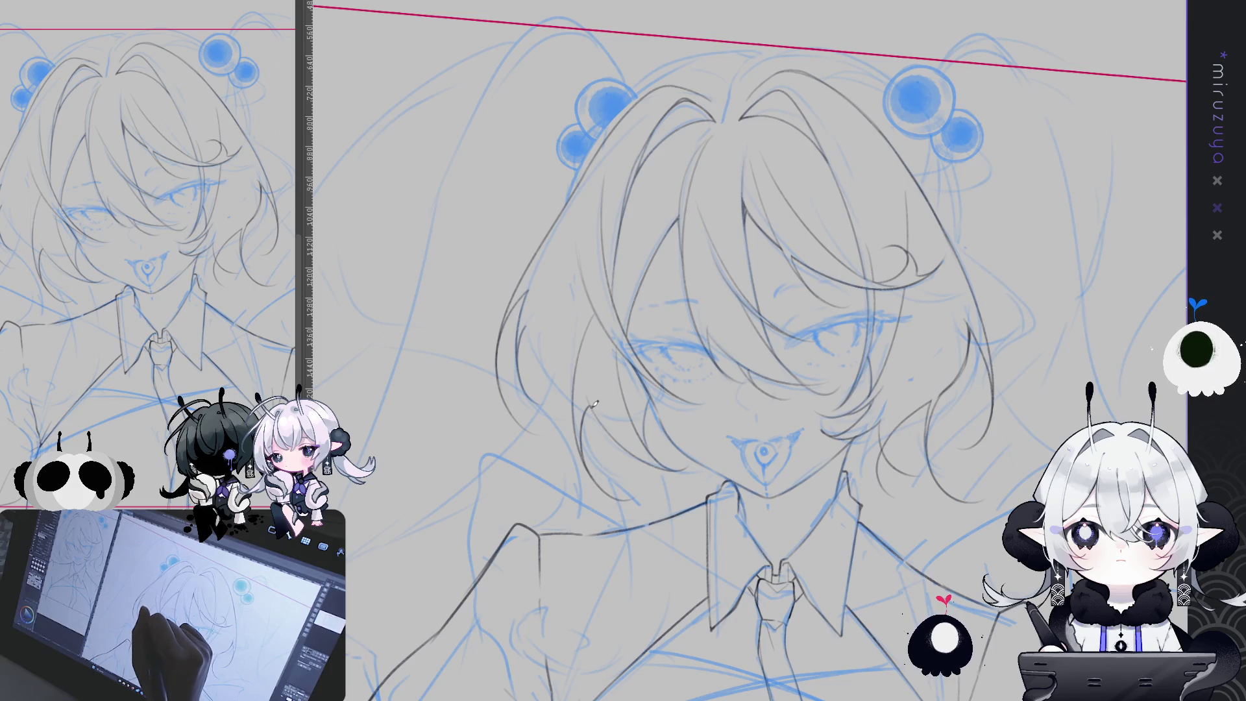
pyautogui.moveTo(600, 410); pyautogui.dragTo(584, 333)
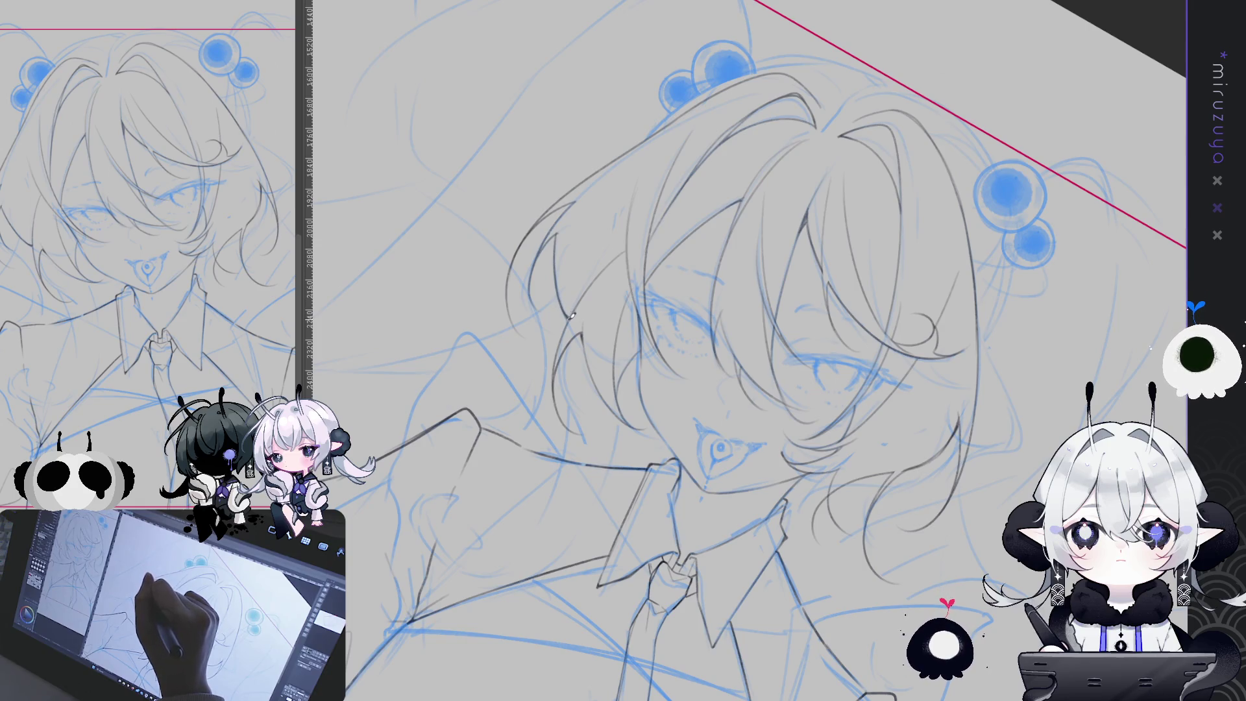
# Rotate the view back to level and centre it on the girl's face.
pyautogui.moveTo(564, 293)
pyautogui.mouseDown()
pyautogui.moveTo(718, 594)
pyautogui.moveTo(629, 620)
pyautogui.mouseUp()
pyautogui.moveTo(508, 587)
pyautogui.mouseDown()
pyautogui.moveTo(925, 246)
pyautogui.moveTo(766, 195)
pyautogui.moveTo(605, 295)
pyautogui.mouseUp()
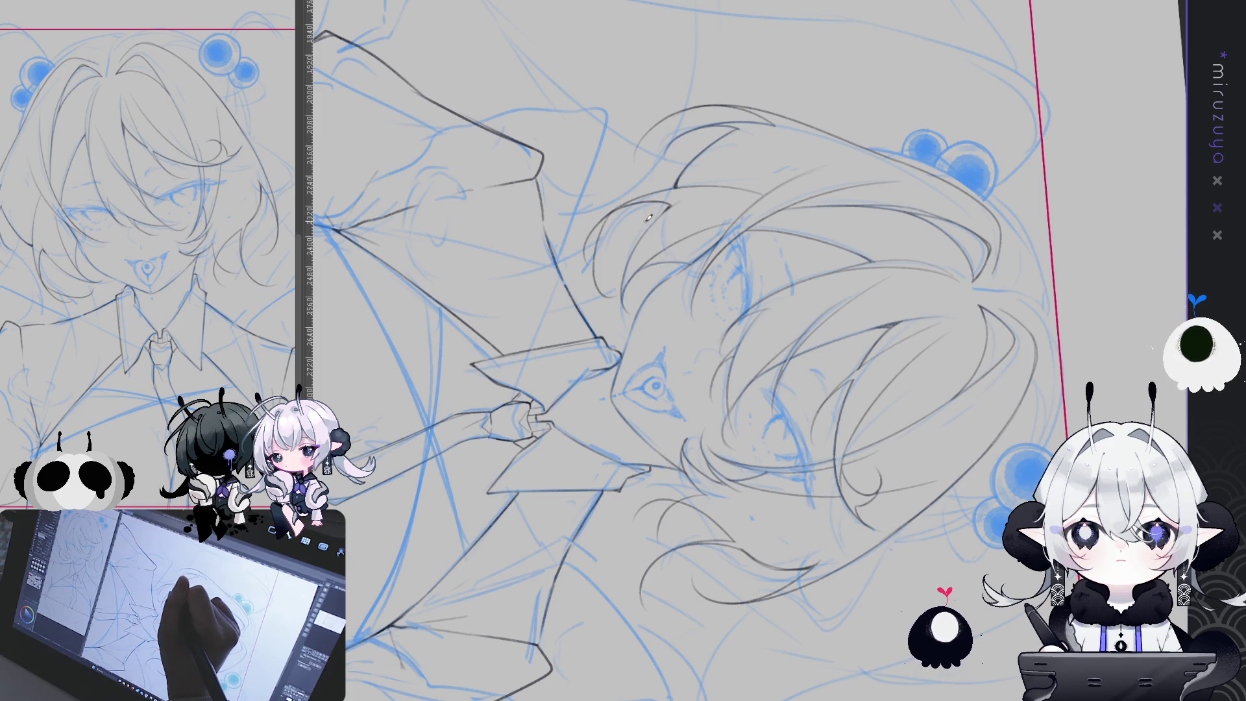
pyautogui.moveTo(647, 218); pyautogui.dragTo(915, 519)
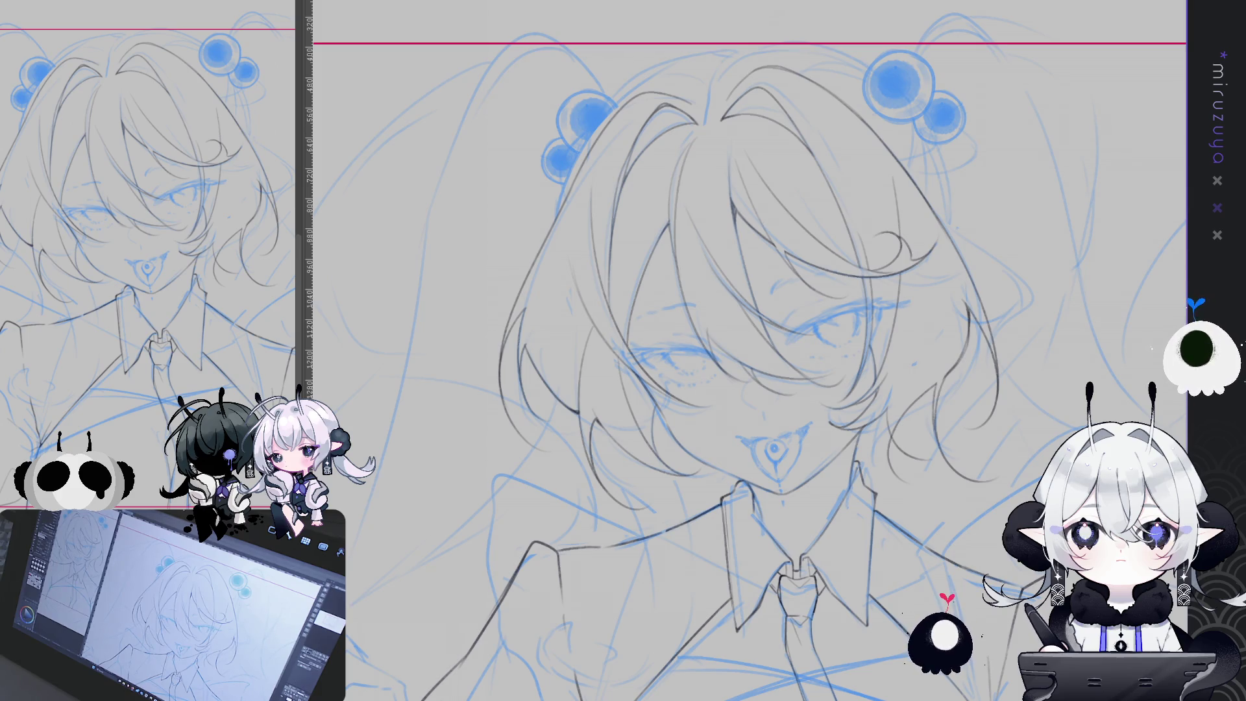
# Zoom in on the face, then rotate and shift the view onto the hair.
pyautogui.scroll(5, 550, 359)
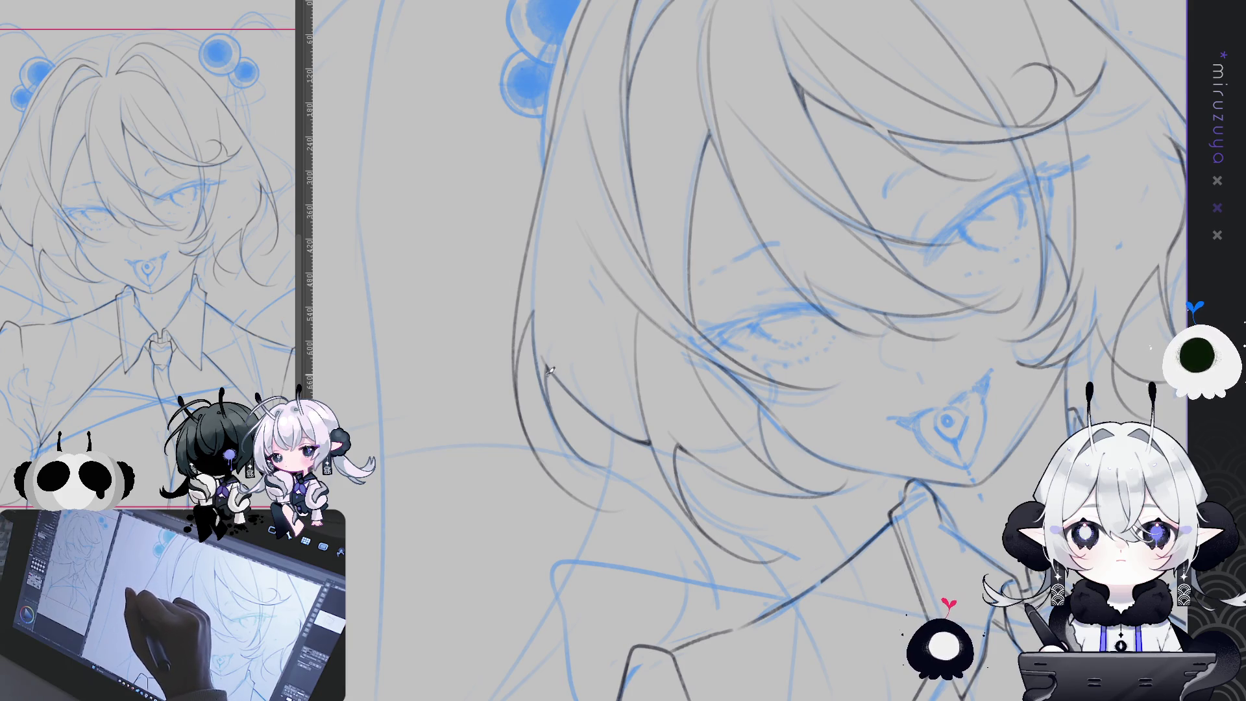
pyautogui.moveTo(710, 294); pyautogui.dragTo(539, 362)
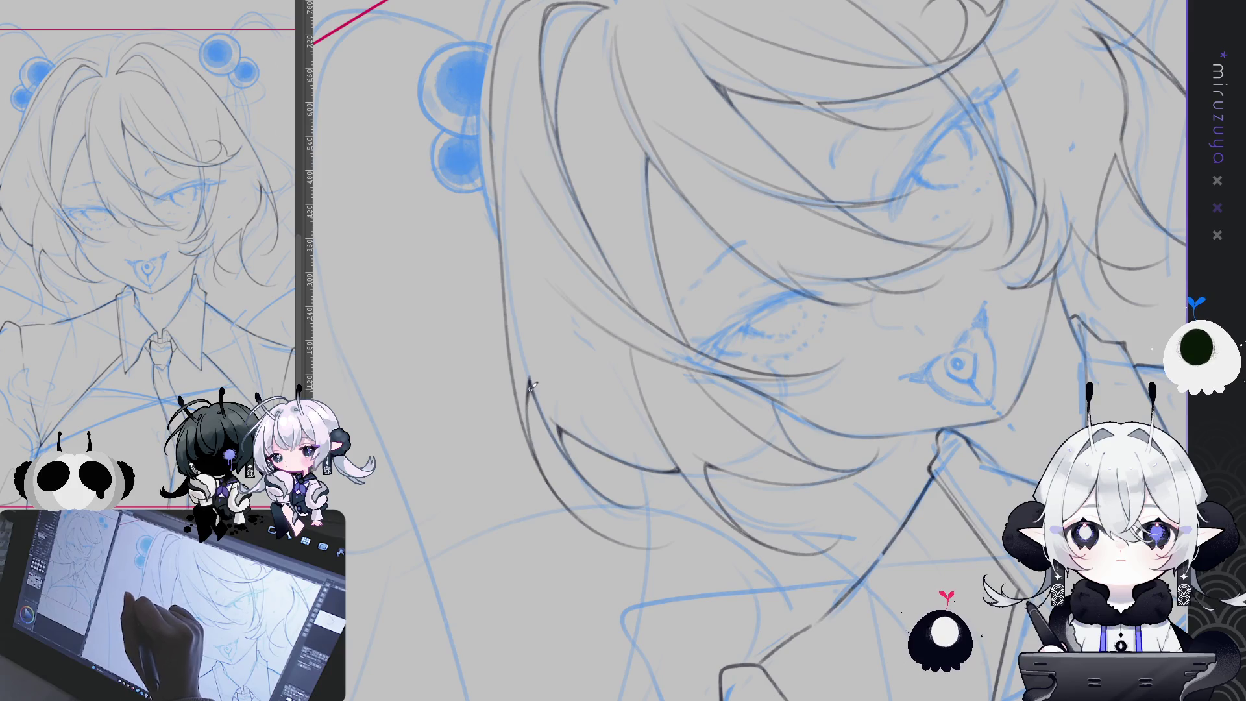
pyautogui.moveTo(531, 386)
pyautogui.mouseDown()
pyautogui.moveTo(968, 451)
pyautogui.moveTo(830, 411)
pyautogui.mouseUp()
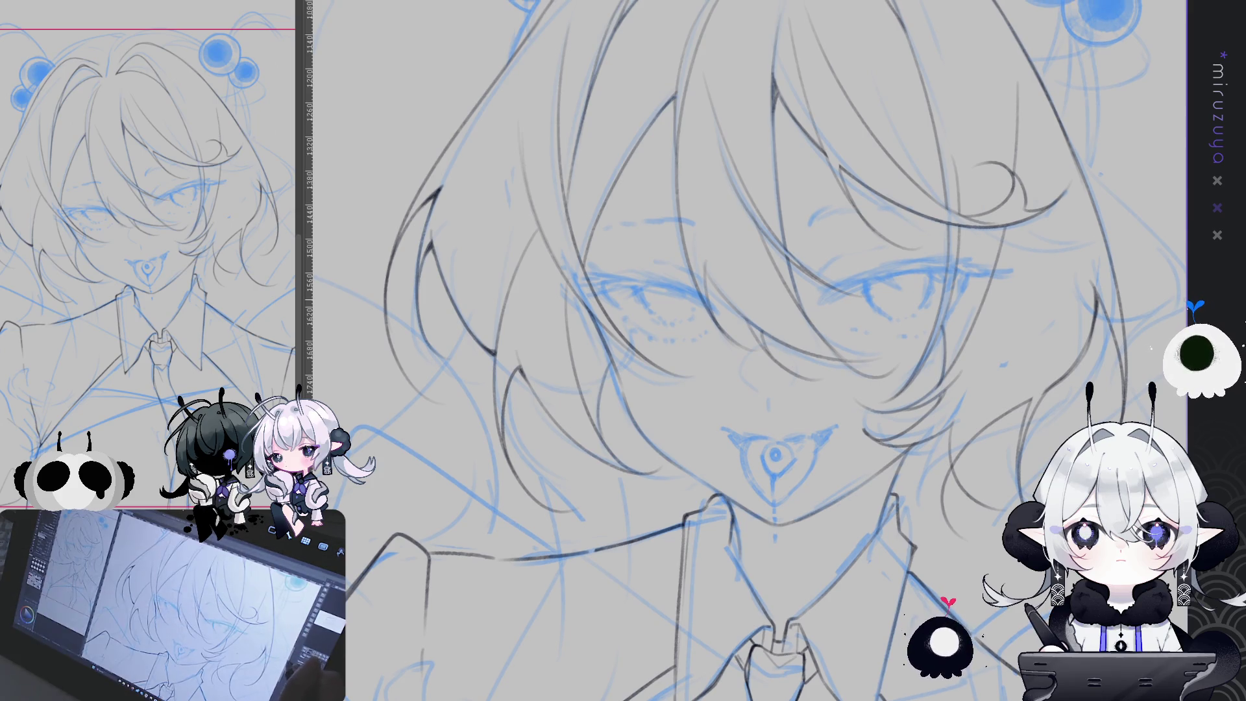
pyautogui.press('-')
pyautogui.press('-')
pyautogui.press('-')
pyautogui.press('-')
pyautogui.press('-')
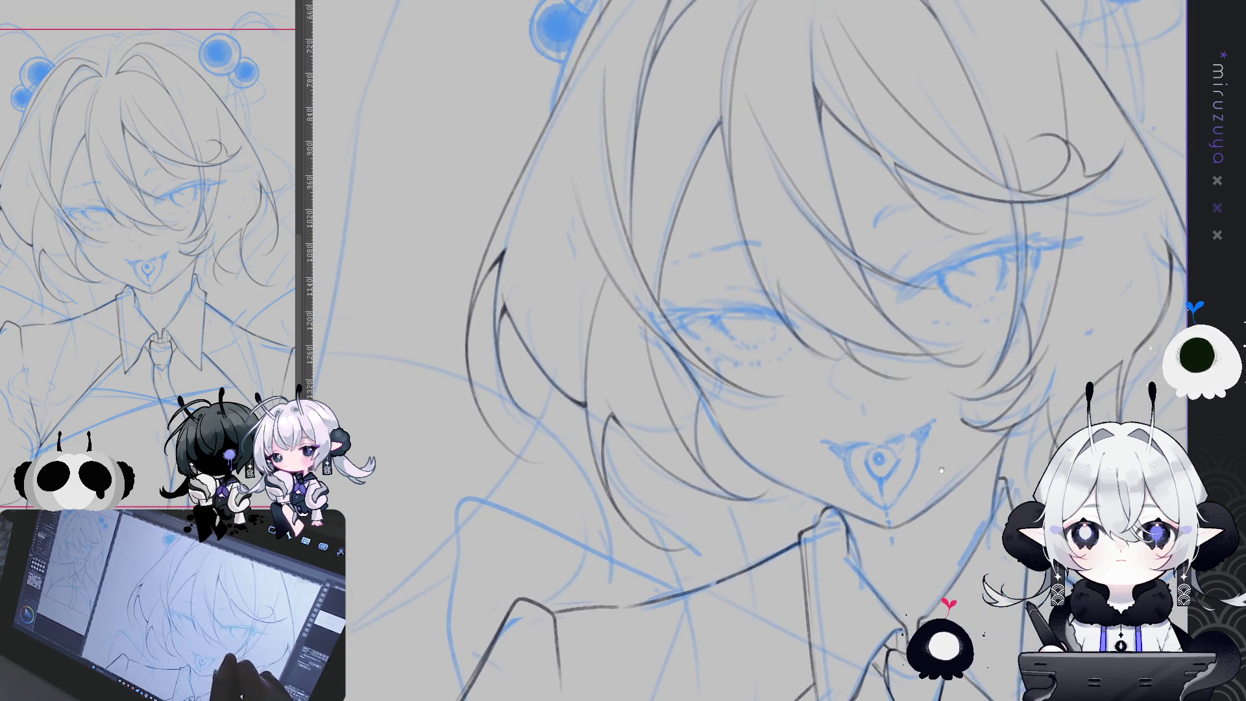
# Rotate the canvas in steps and pan up to frame the crown and hair clips.
pyautogui.press('-')
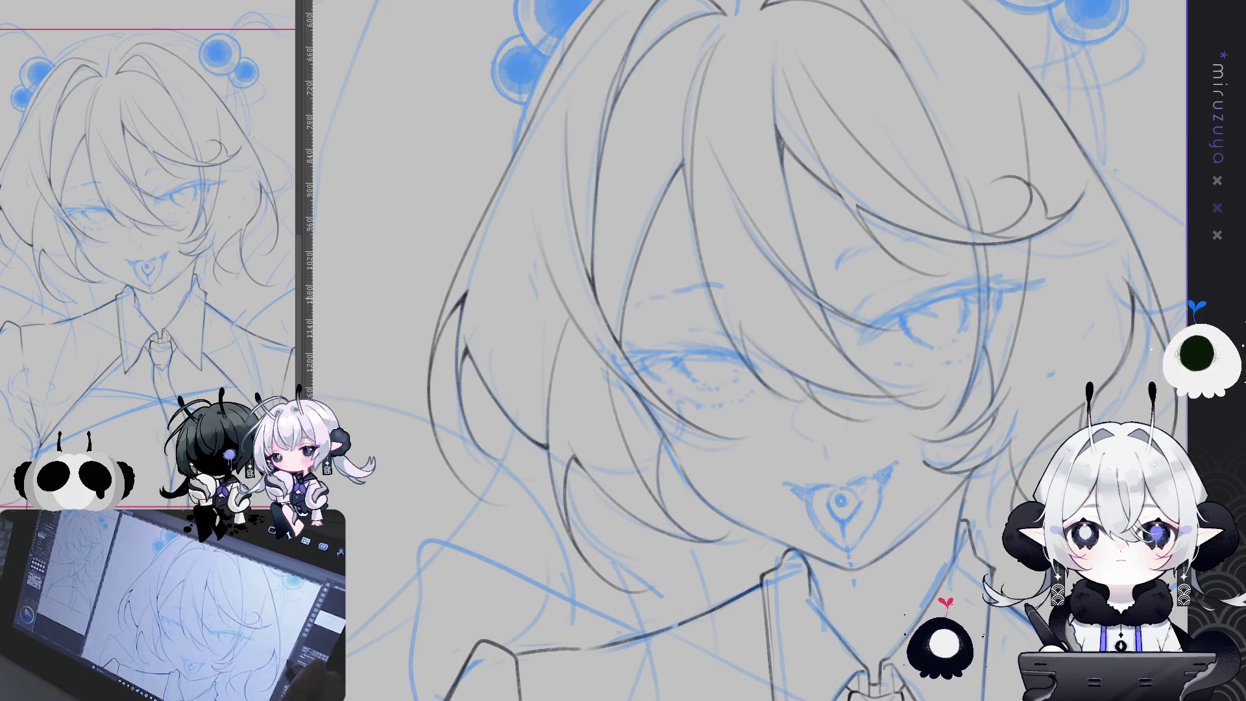
pyautogui.moveTo(768, 497); pyautogui.dragTo(730, 380)
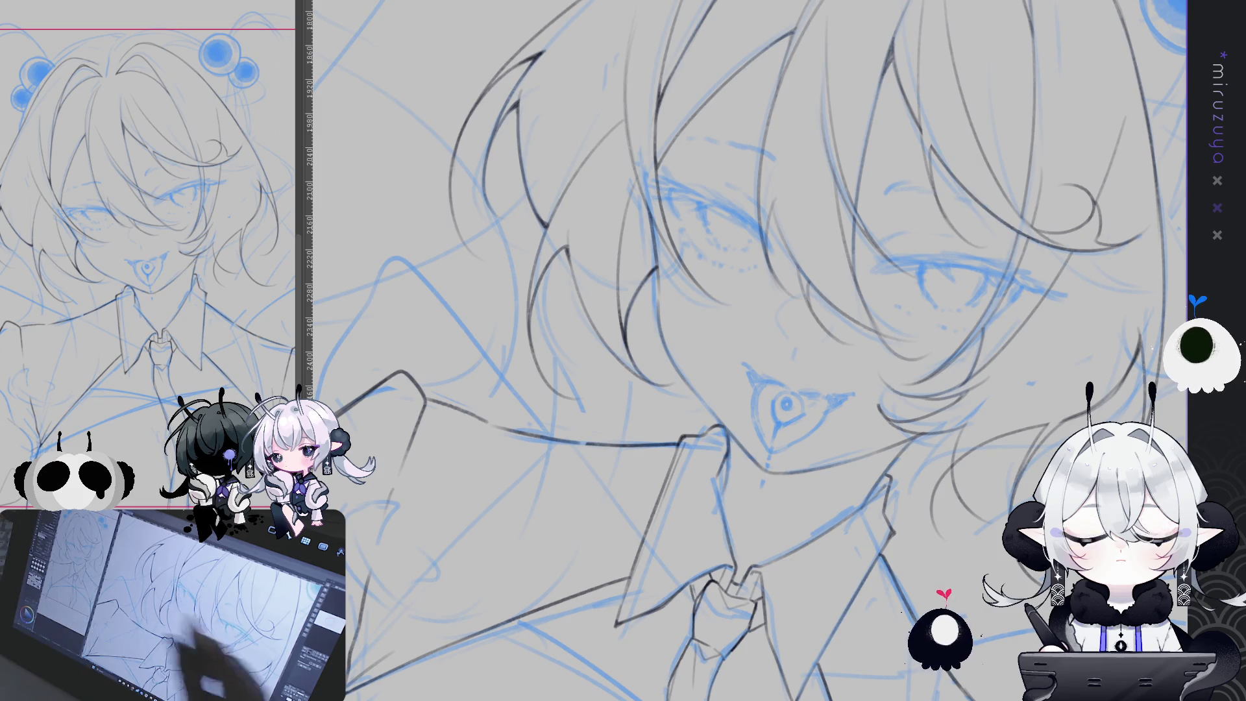
pyautogui.press('-')
pyautogui.press('-')
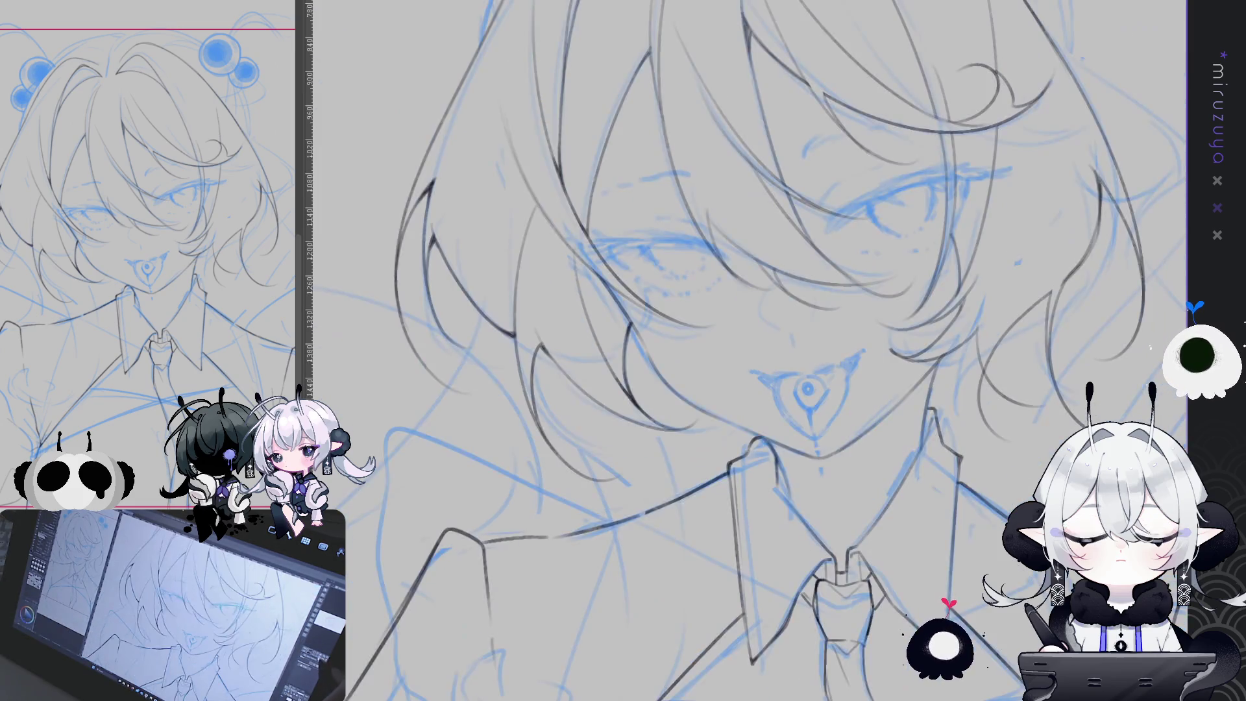
pyautogui.moveTo(993, 435); pyautogui.dragTo(1035, 375)
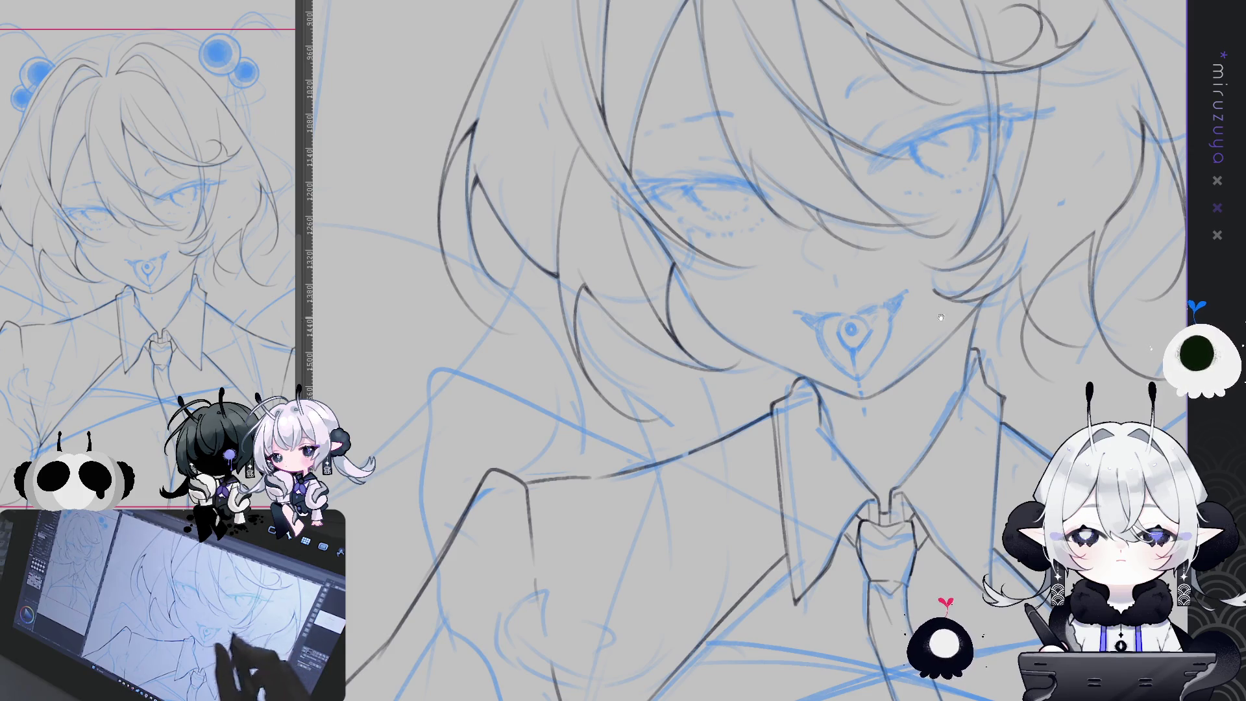
pyautogui.moveTo(1088, 331); pyautogui.dragTo(1003, 448)
pyautogui.scroll(-2, 992, 437)
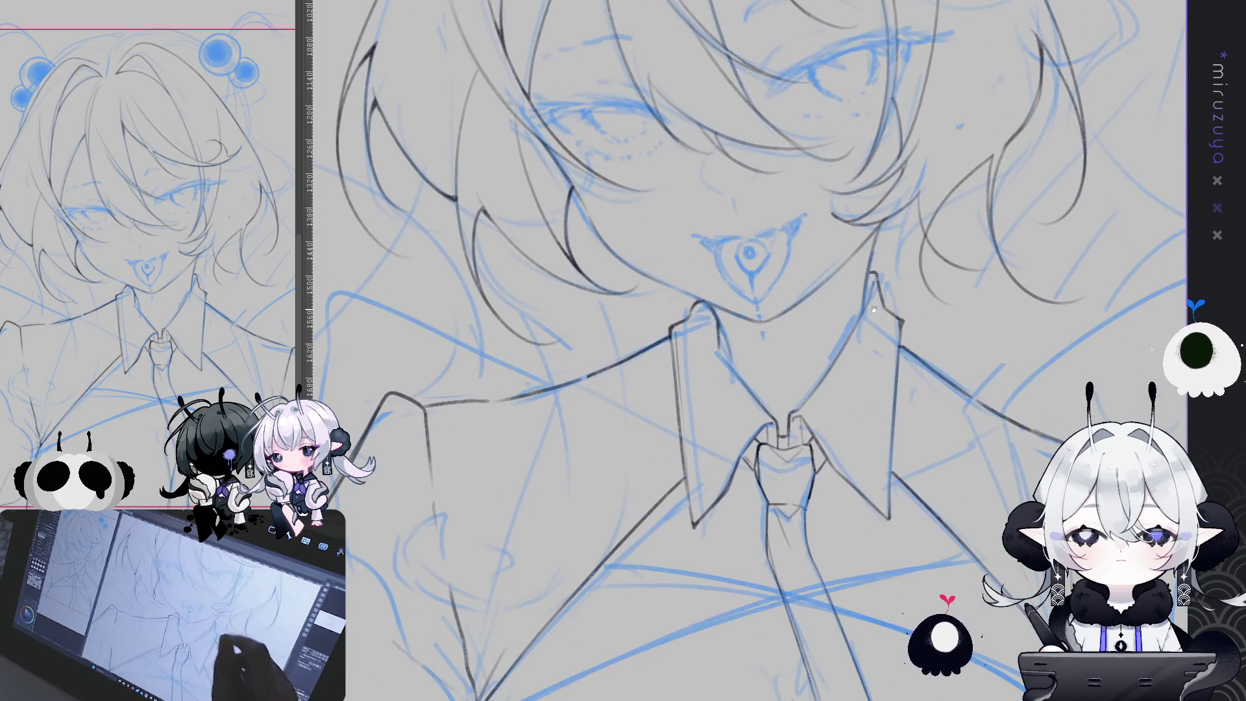
pyautogui.scroll(2, 914, 488)
pyautogui.scroll(3, 913, 488)
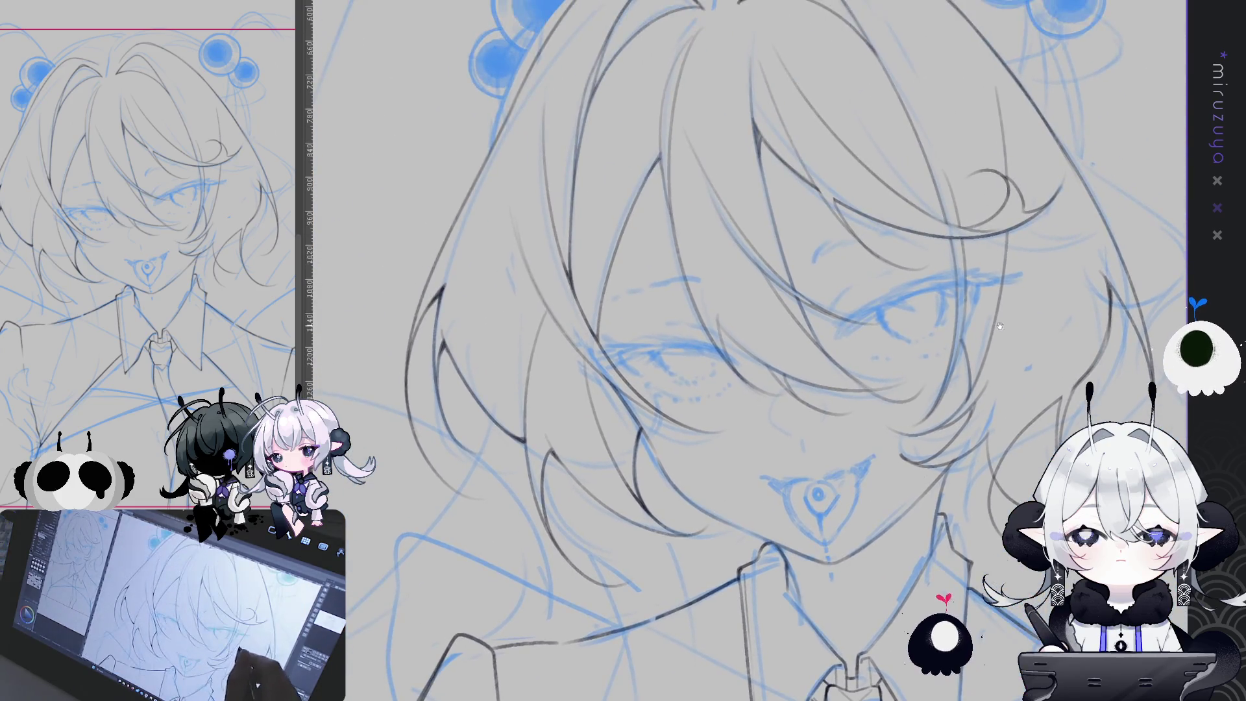
pyautogui.scroll(-2, 919, 444)
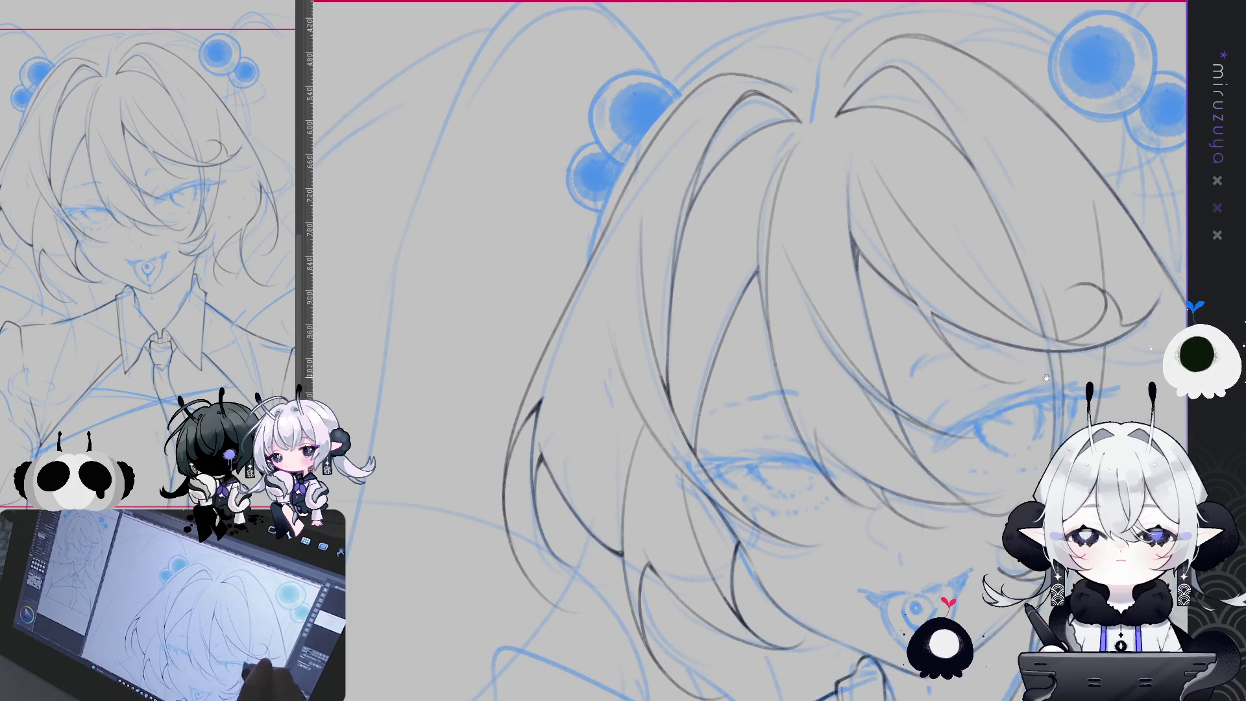
pyautogui.scroll(2, 945, 436)
# Add a short stroke at the hair parting, then draw a curving hair line down toward the clip.
pyautogui.moveTo(946, 436); pyautogui.dragTo(897, 485)
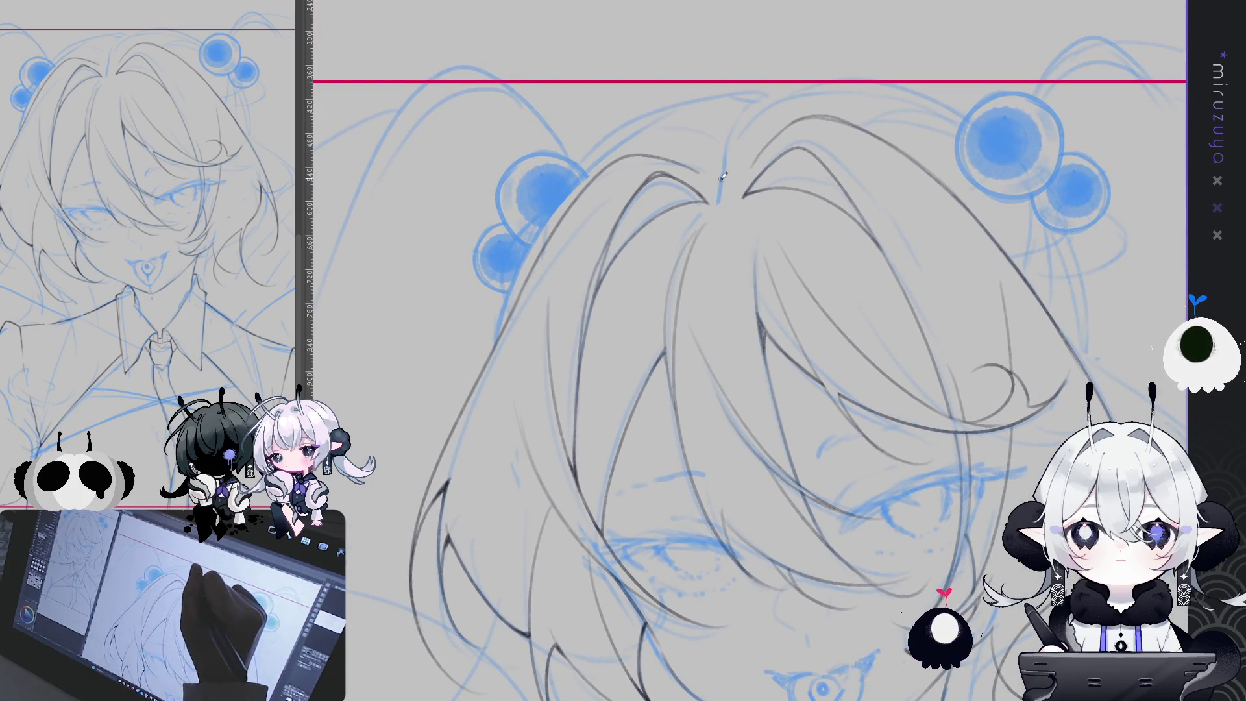
pyautogui.moveTo(725, 170); pyautogui.dragTo(735, 133)
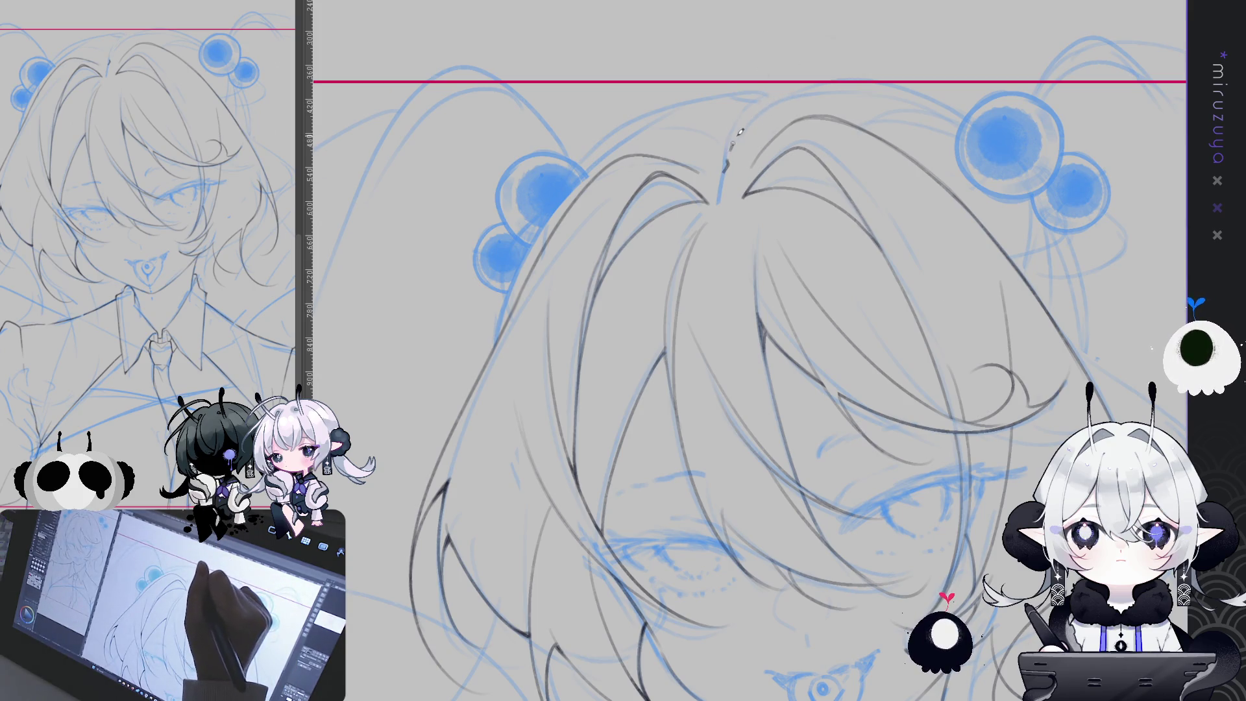
pyautogui.moveTo(776, 87); pyautogui.dragTo(699, 154)
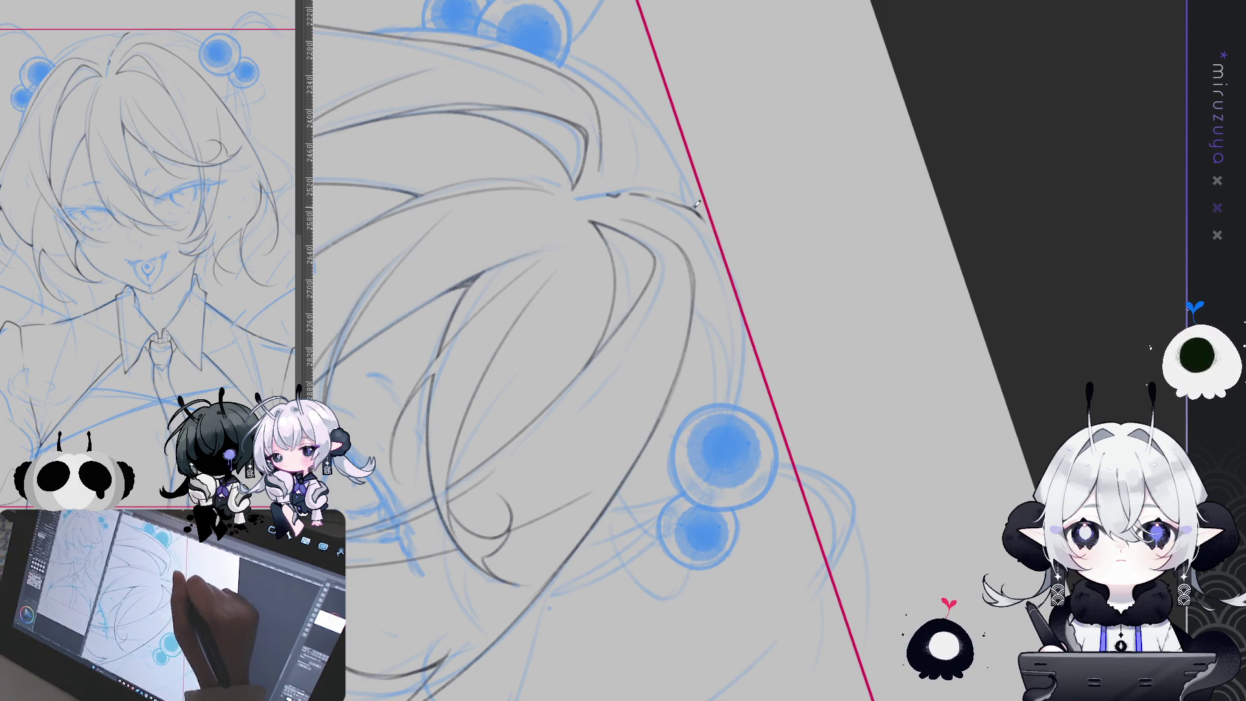
pyautogui.moveTo(729, 259); pyautogui.dragTo(744, 362)
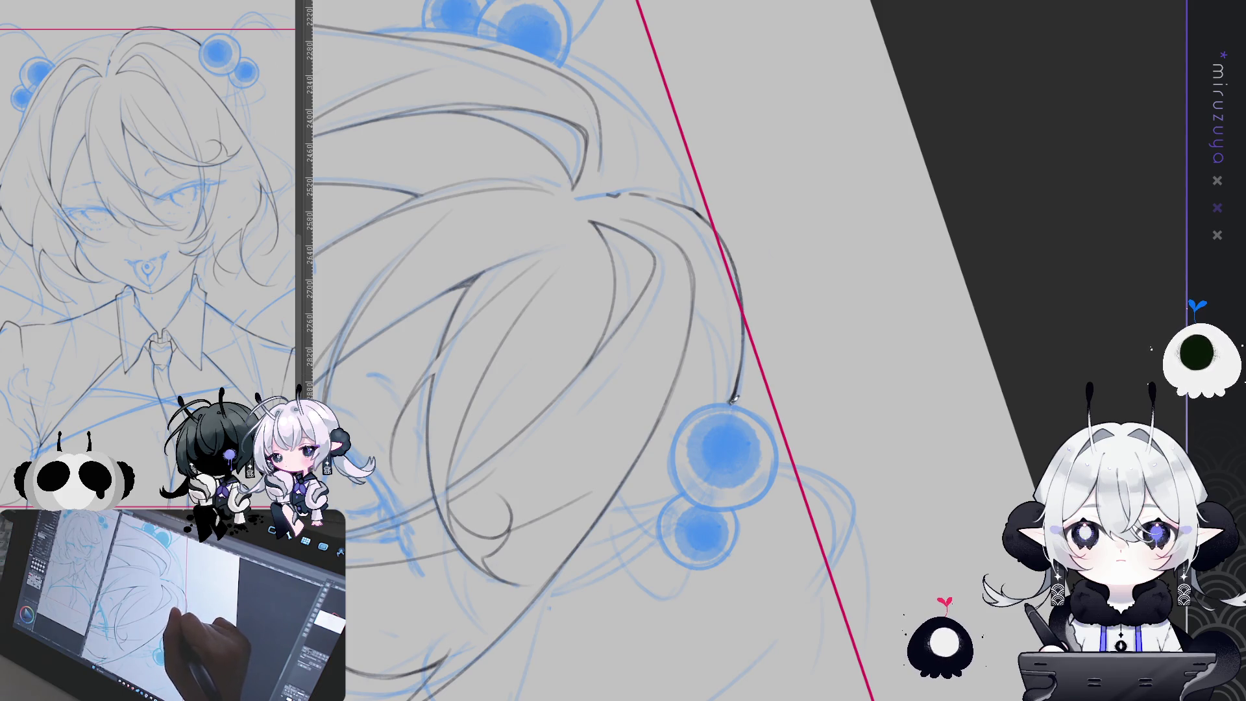
# Reset the canvas rotation with Ctrl+0, zoom in, and pan to the hair and clips.
pyautogui.hotkey('ctrl', '0')
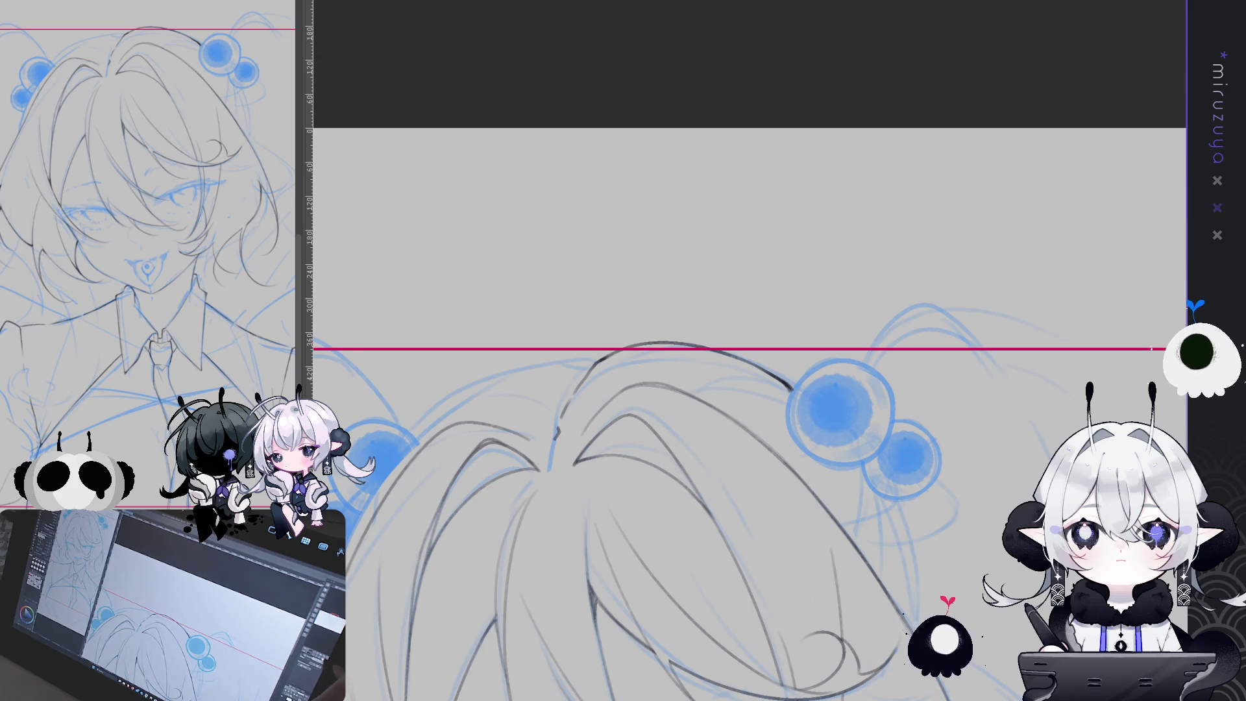
pyautogui.scroll(3, 892, 191)
pyautogui.moveTo(892, 190)
pyautogui.mouseDown()
pyautogui.moveTo(931, 142)
pyautogui.moveTo(1015, 99)
pyautogui.mouseUp()
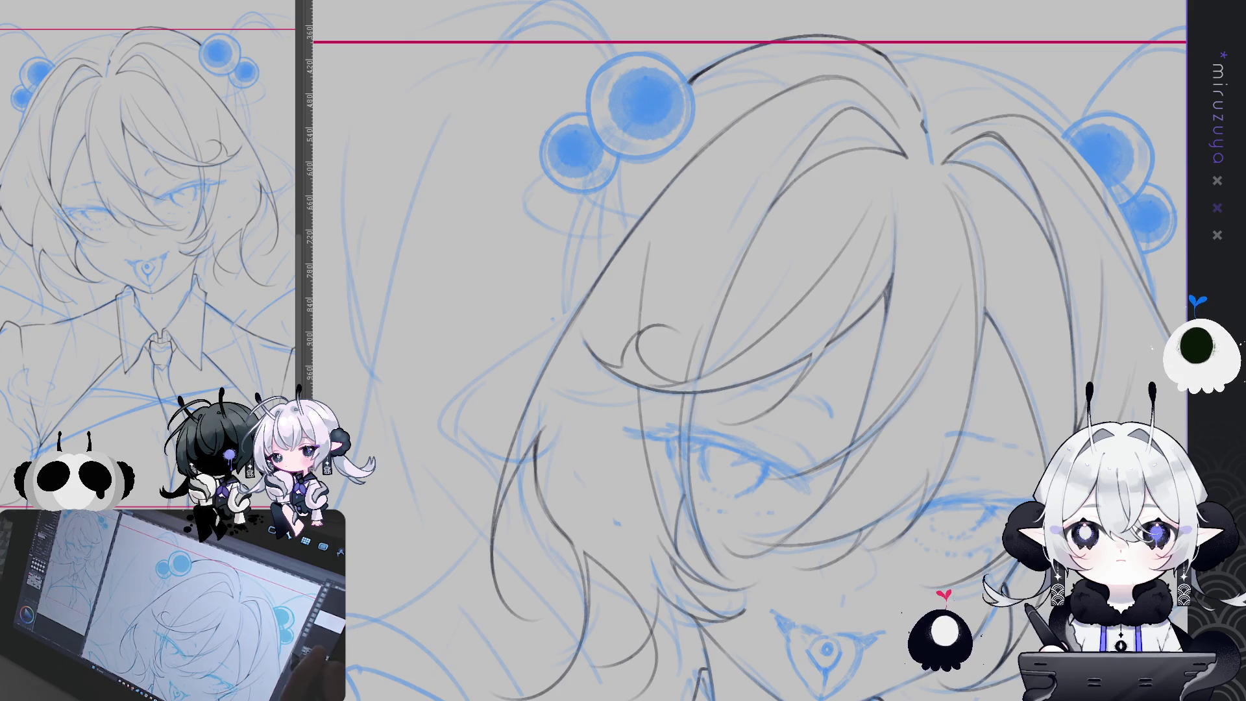
# Mirror the view horizontally and draw a short line down from the small hair clip.
pyautogui.press('h')
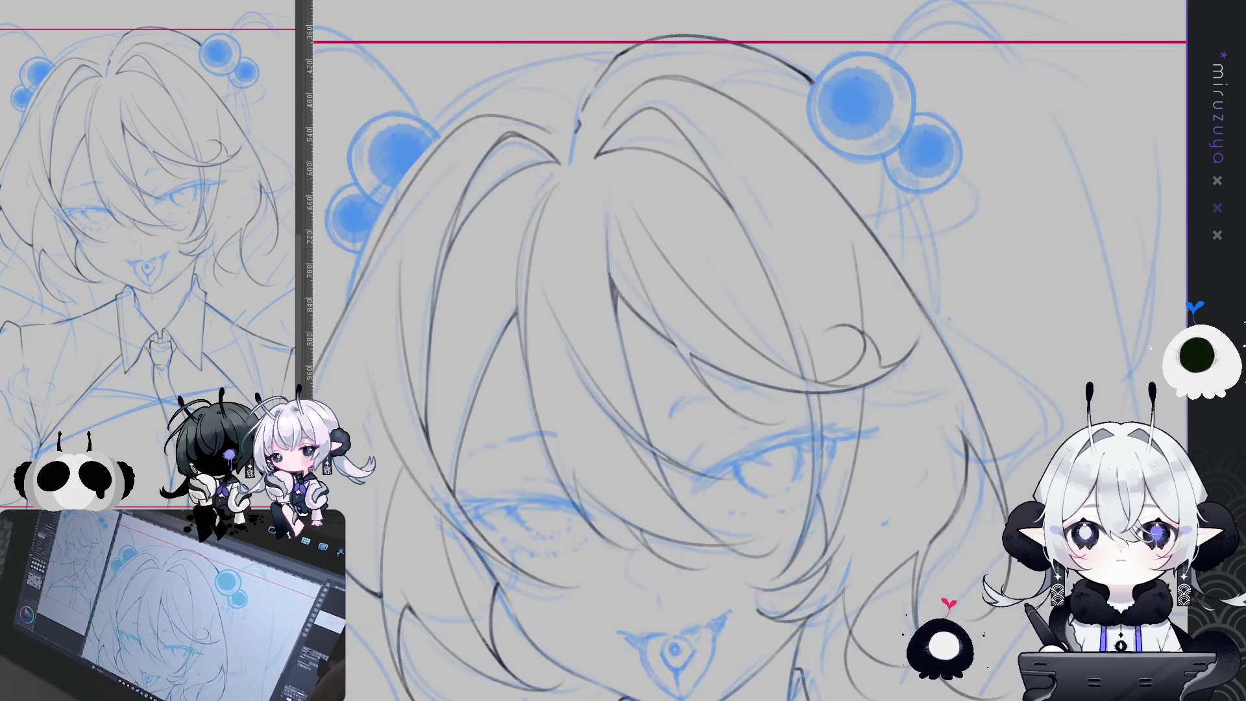
pyautogui.moveTo(986, 203)
pyautogui.mouseDown()
pyautogui.moveTo(778, 220)
pyautogui.moveTo(801, 227)
pyautogui.mouseUp()
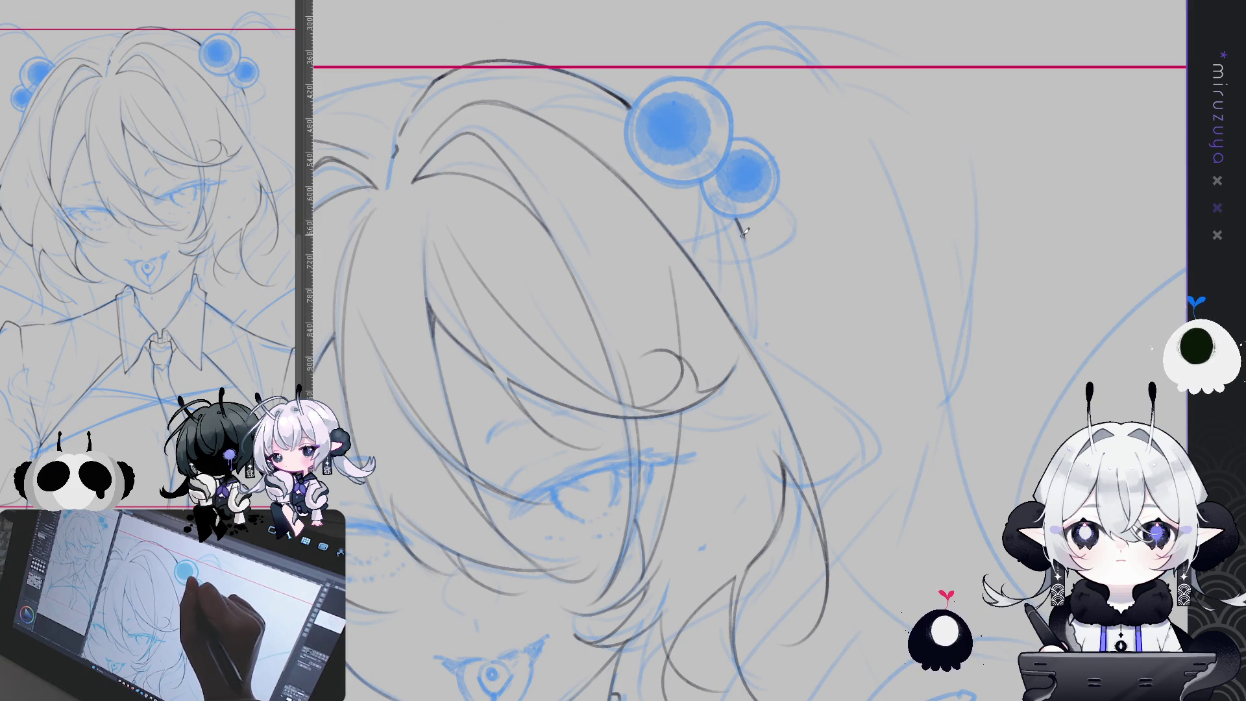
pyautogui.moveTo(736, 220); pyautogui.dragTo(747, 253)
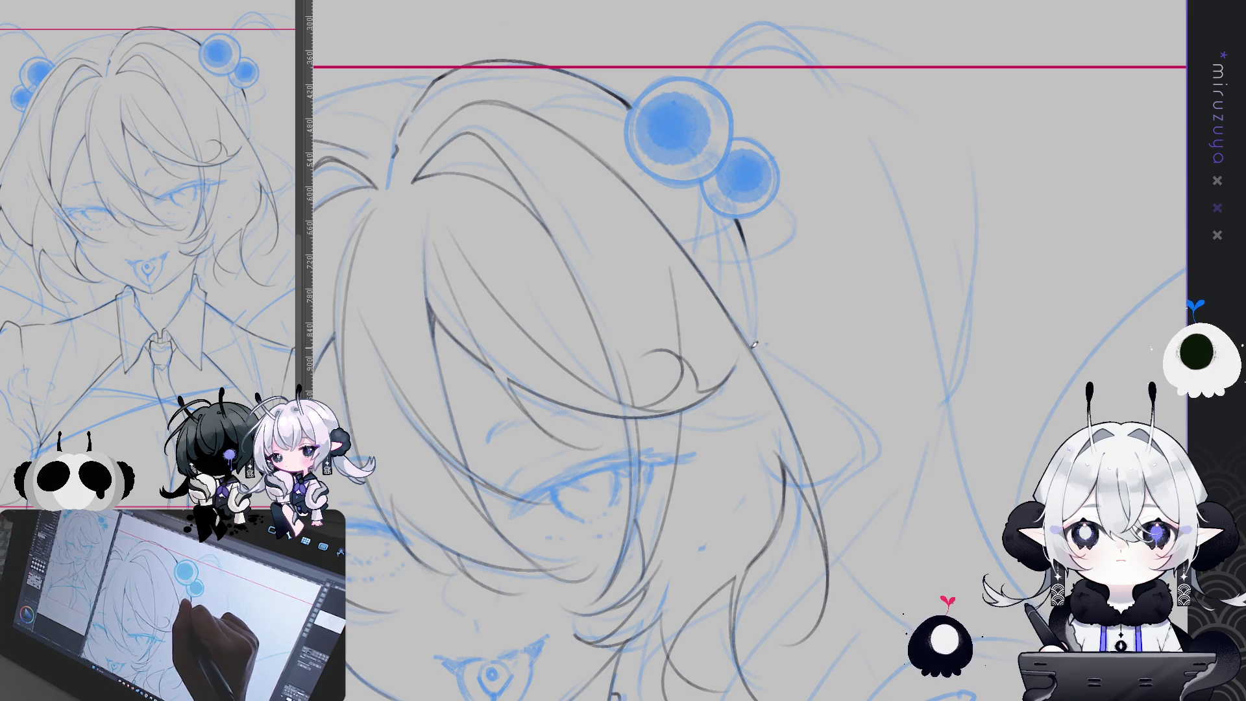
pyautogui.moveTo(746, 255); pyautogui.dragTo(757, 334)
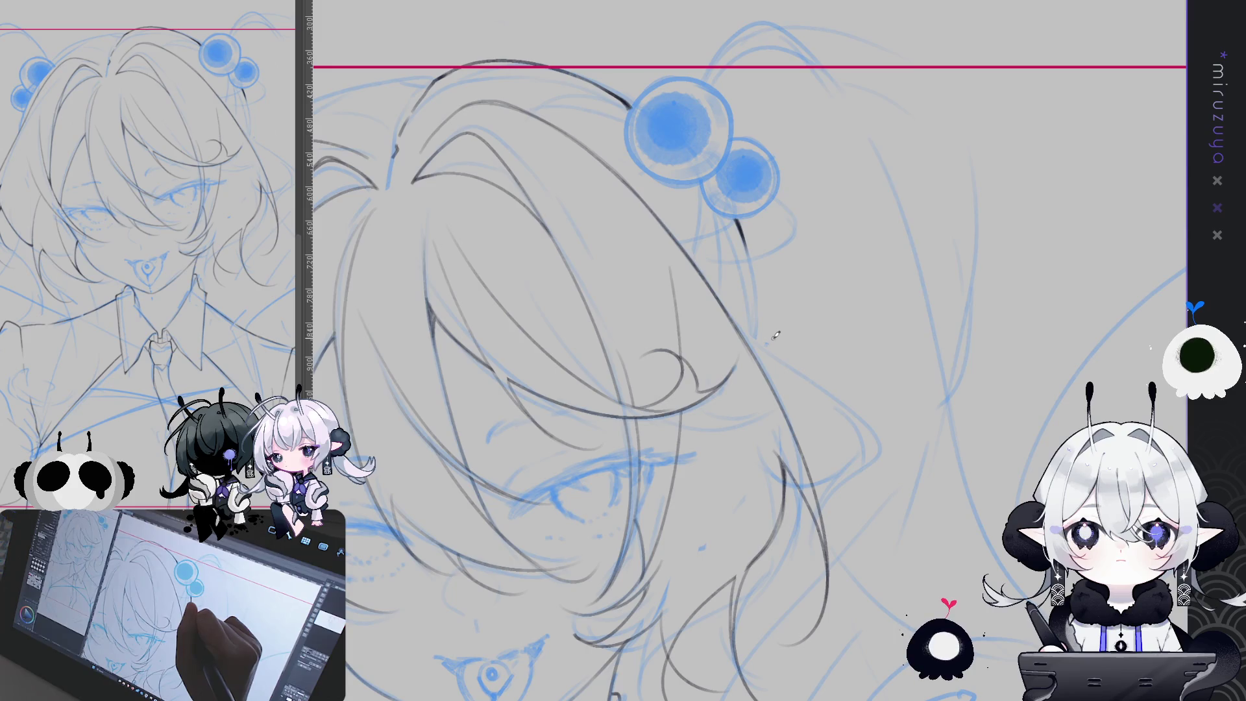
pyautogui.hotkey('ctrl', 'z')
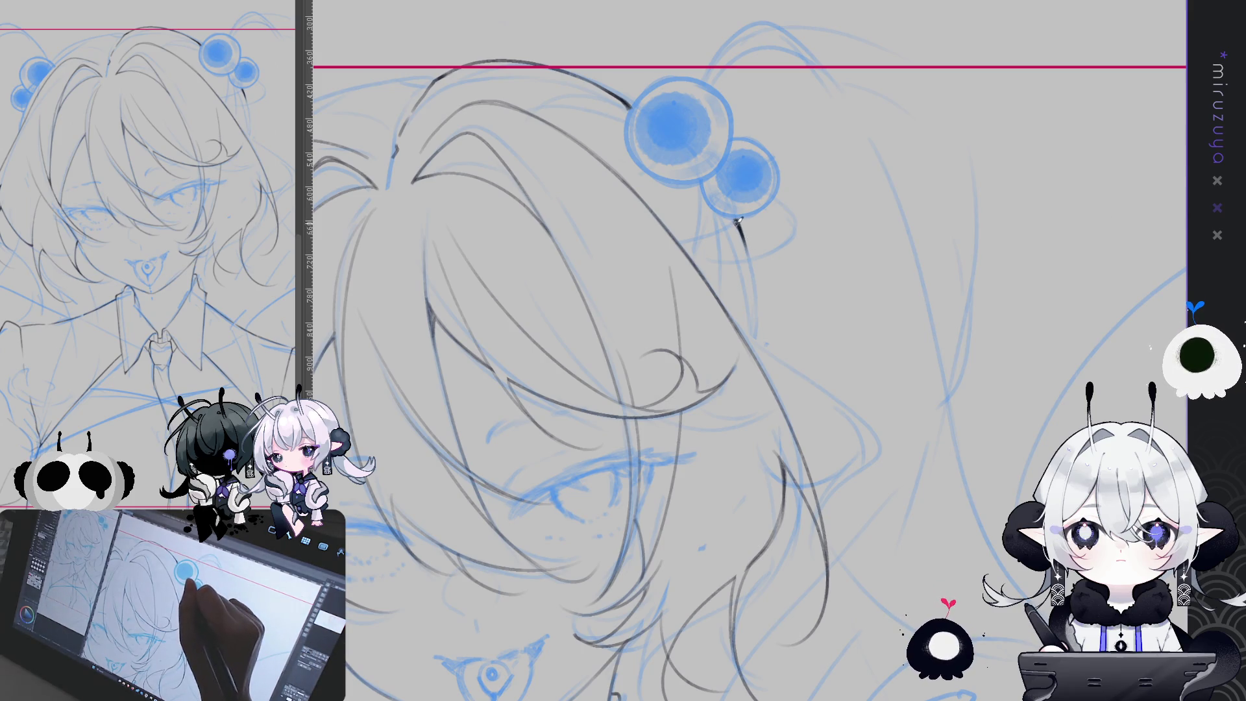
# Retrace the hair-edge line below the clip, undoing over-long strokes to keep it short.
pyautogui.moveTo(744, 226); pyautogui.dragTo(755, 293)
pyautogui.moveTo(739, 222); pyautogui.dragTo(754, 311)
pyautogui.hotkey('ctrl', 'z')
pyautogui.moveTo(736, 221); pyautogui.dragTo(749, 245)
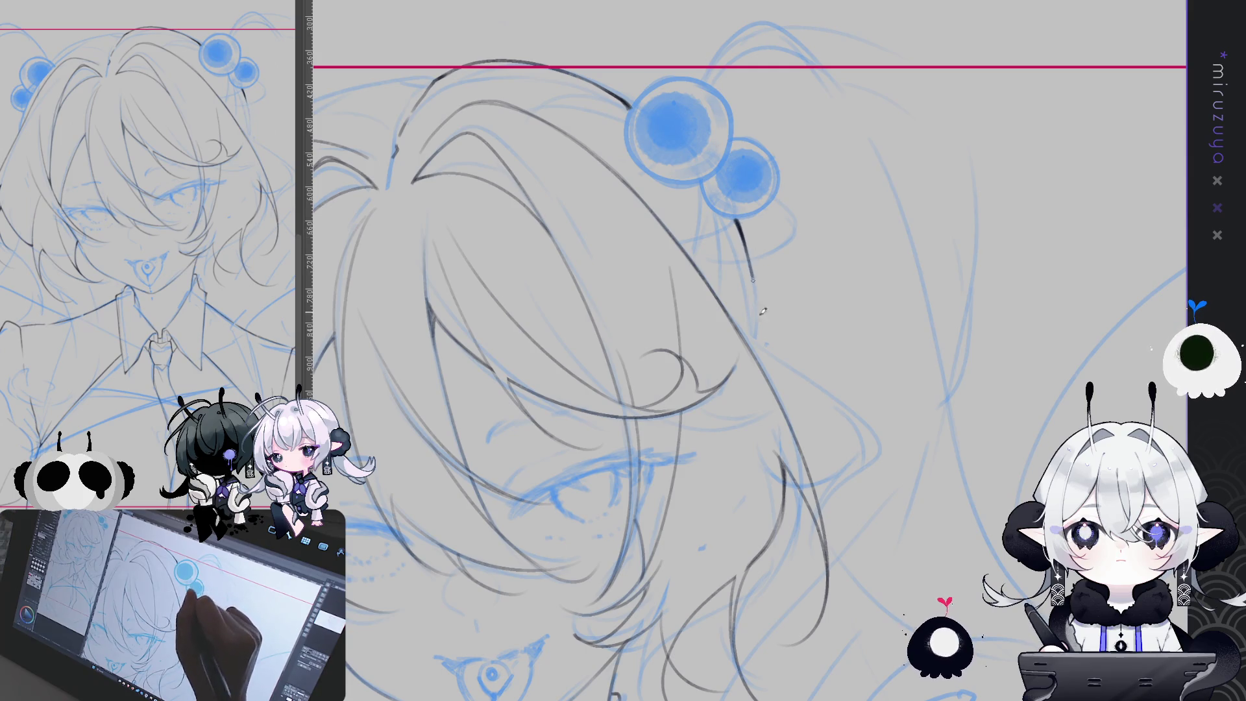
pyautogui.moveTo(756, 318); pyautogui.dragTo(758, 334)
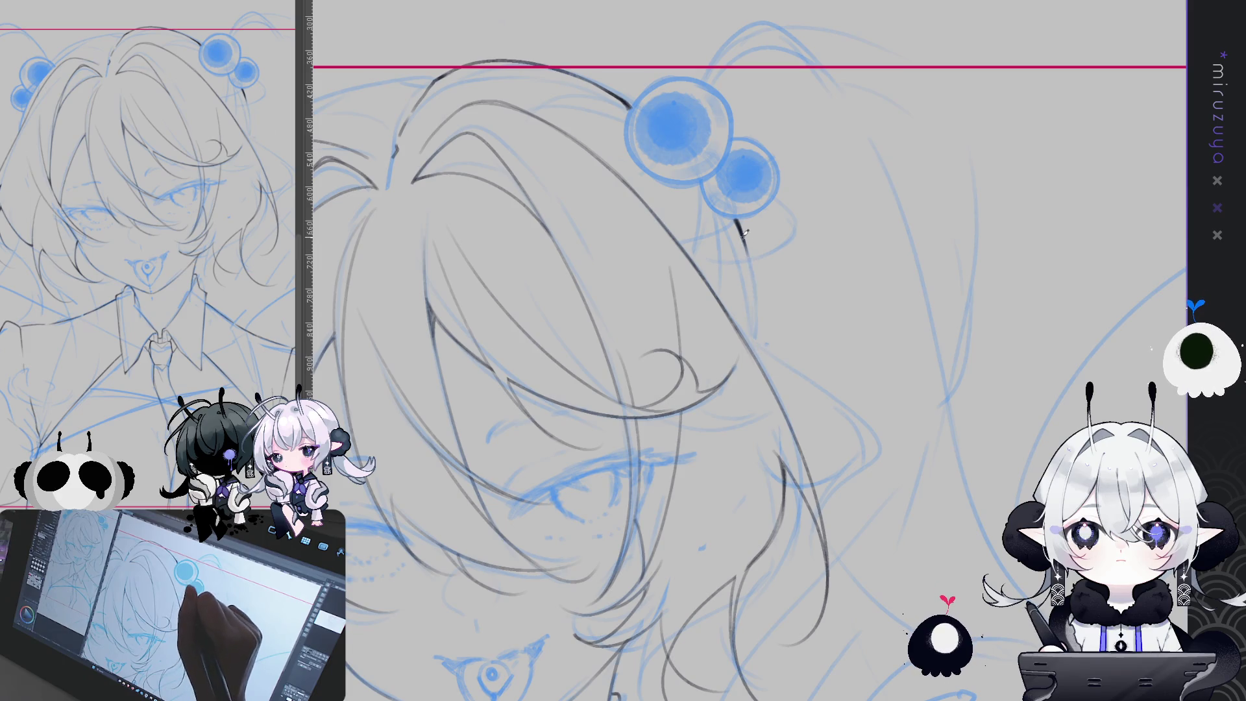
pyautogui.hotkey('ctrl', 'z')
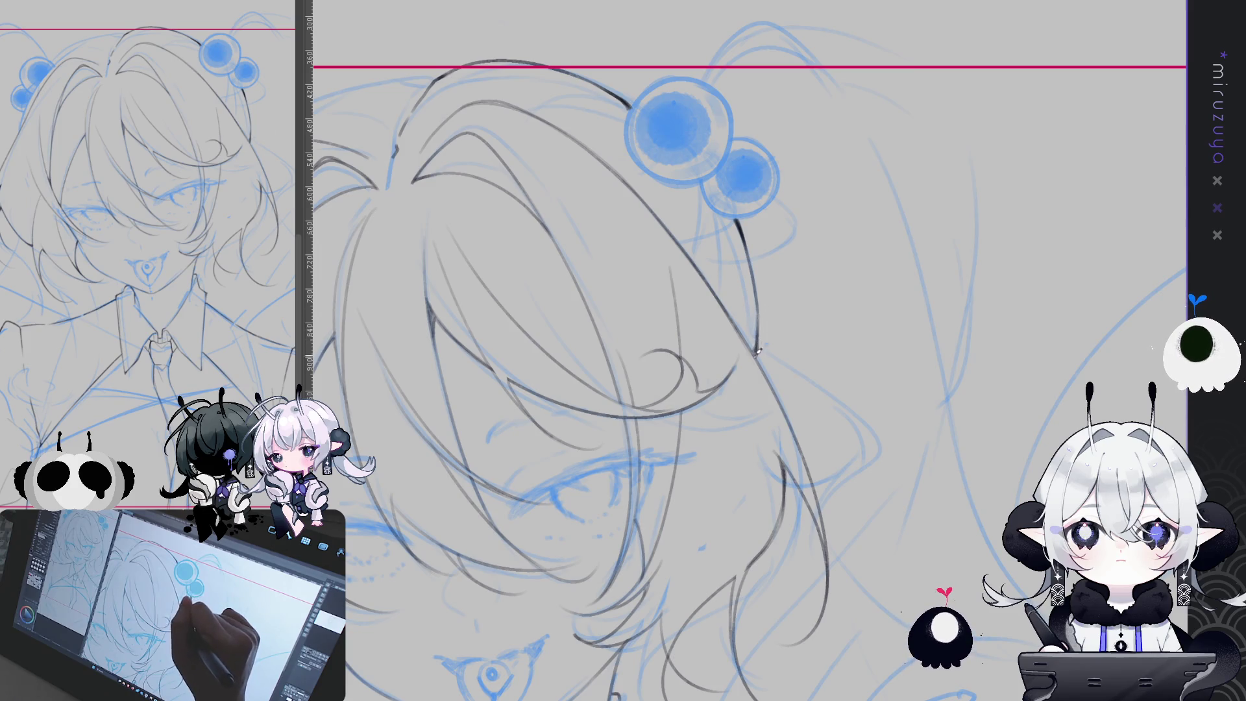
# Add a faint line below the right-hand hair clip, then reset the canvas rotation upright.
pyautogui.moveTo(852, 405); pyautogui.dragTo(766, 372)
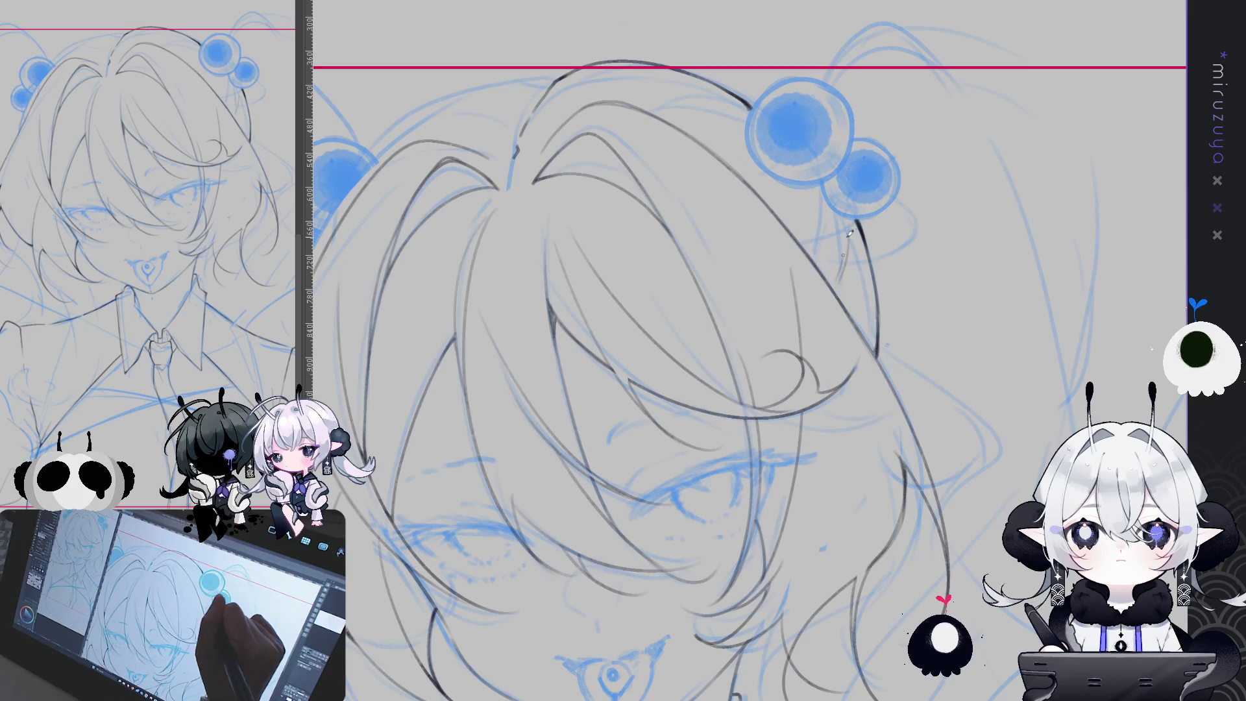
pyautogui.moveTo(839, 283); pyautogui.dragTo(850, 238)
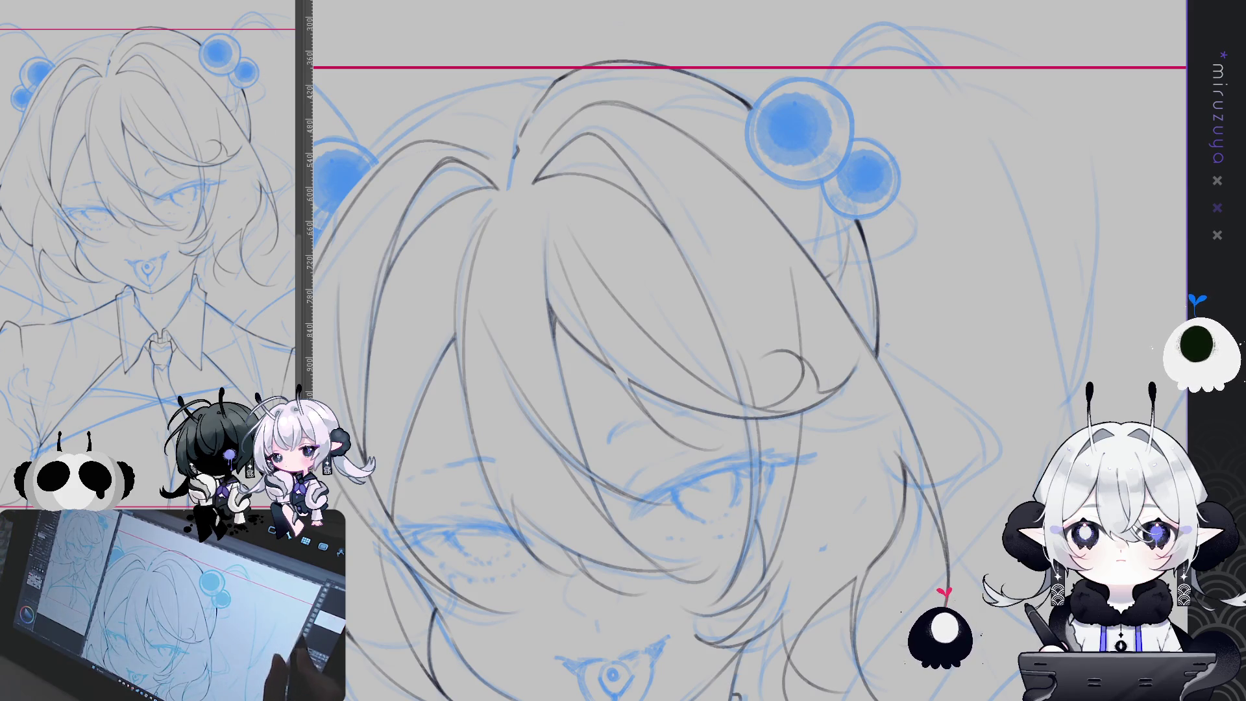
pyautogui.moveTo(746, 350)
pyautogui.mouseDown()
pyautogui.moveTo(747, 431)
pyautogui.moveTo(838, 527)
pyautogui.moveTo(747, 416)
pyautogui.mouseUp()
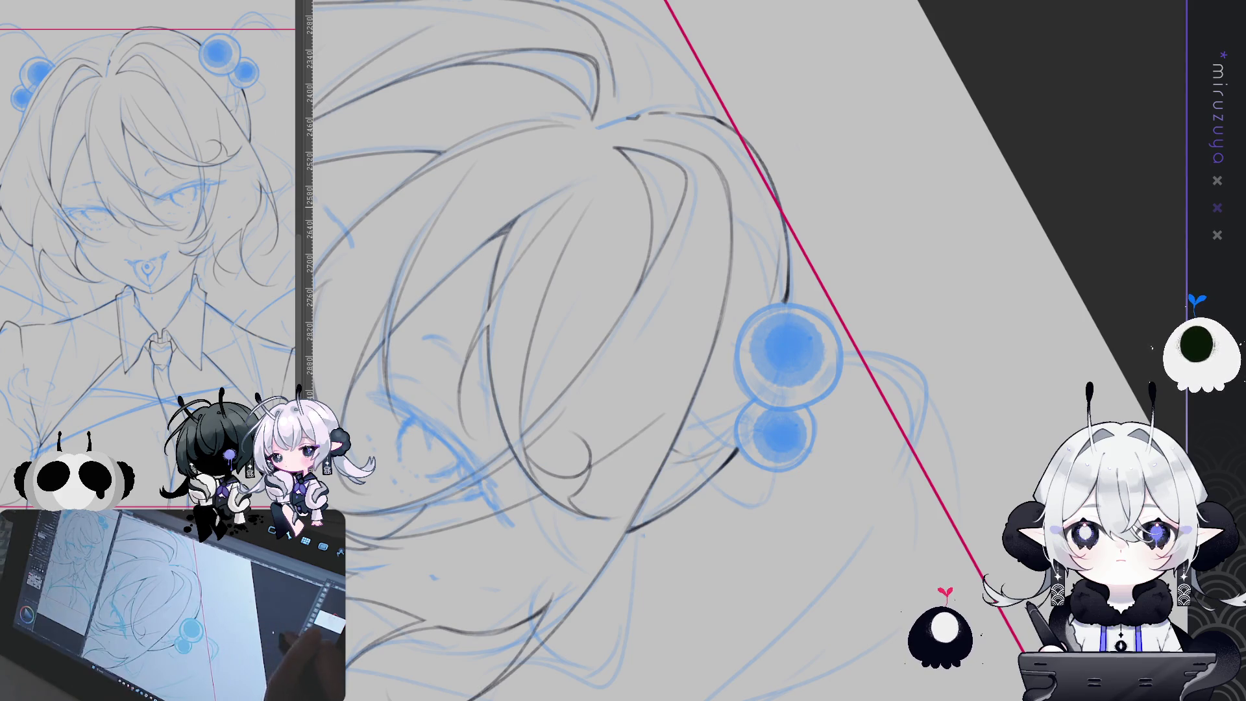
pyautogui.hotkey('ctrl', '@')
# Zoom and pan to frame the inked hair strands and face over the blue sketch.
pyautogui.scroll(2, 879, 450)
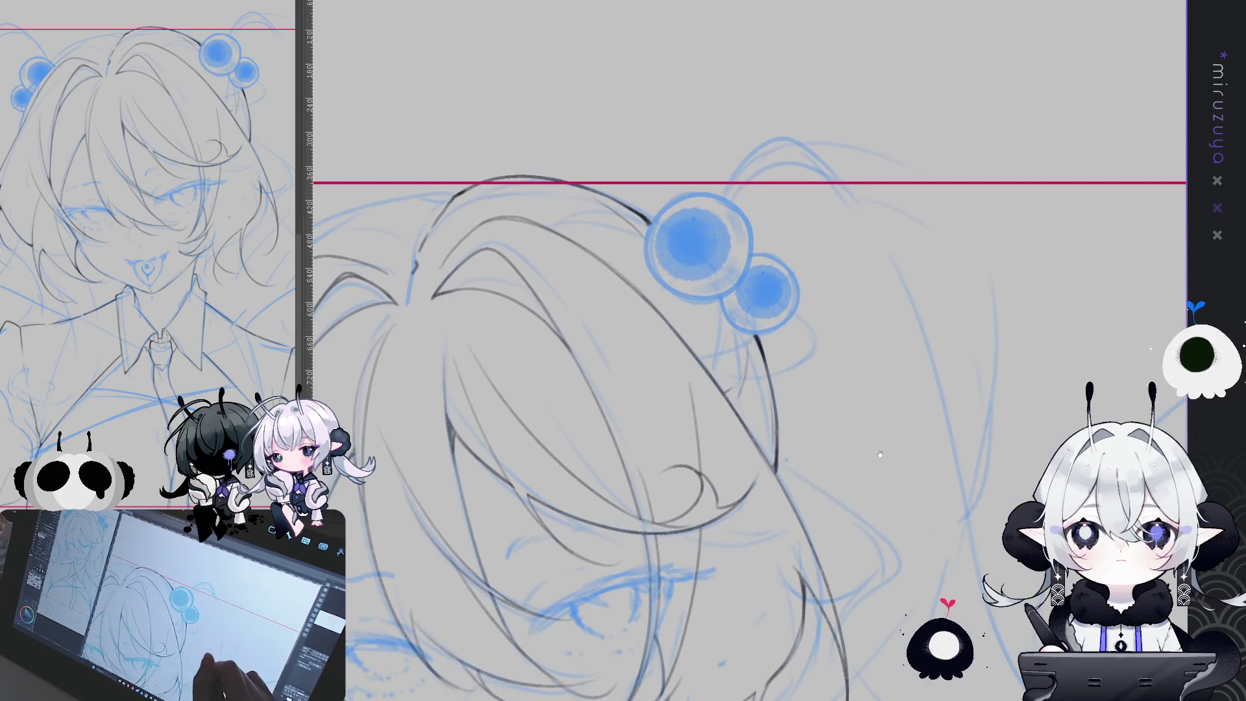
pyautogui.scroll(-1, 1006, 347)
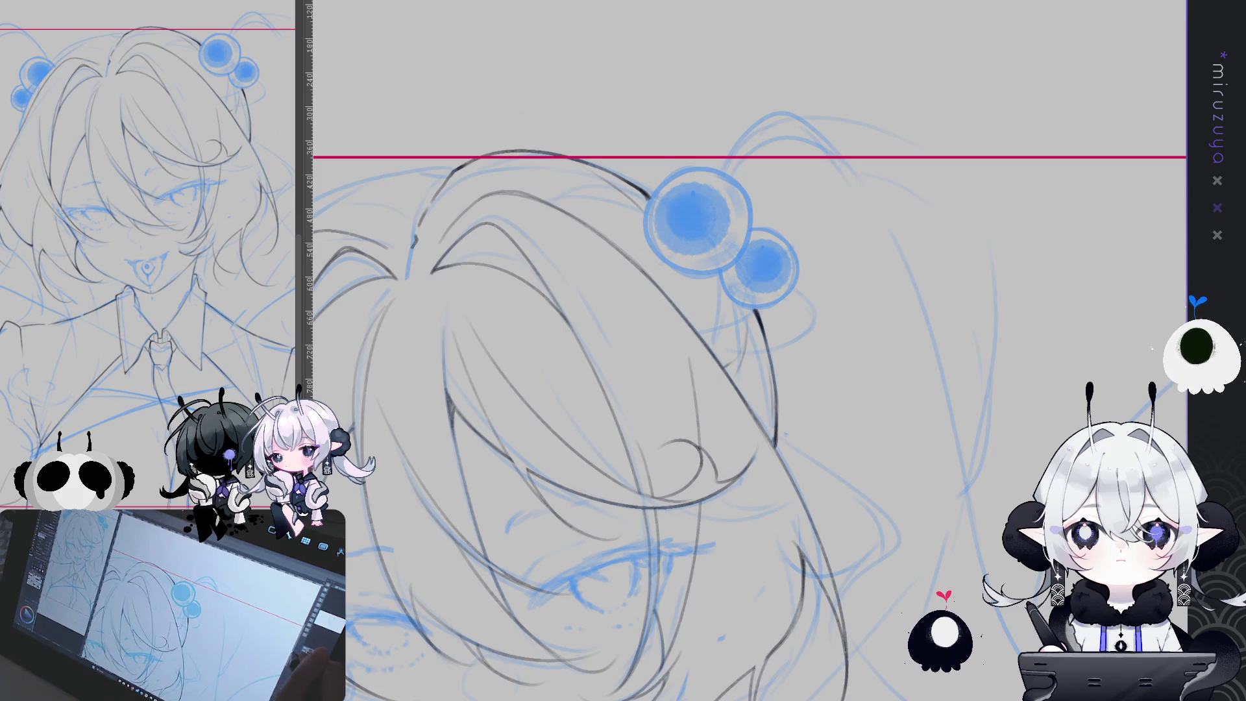
pyautogui.moveTo(746, 390); pyautogui.dragTo(871, 266)
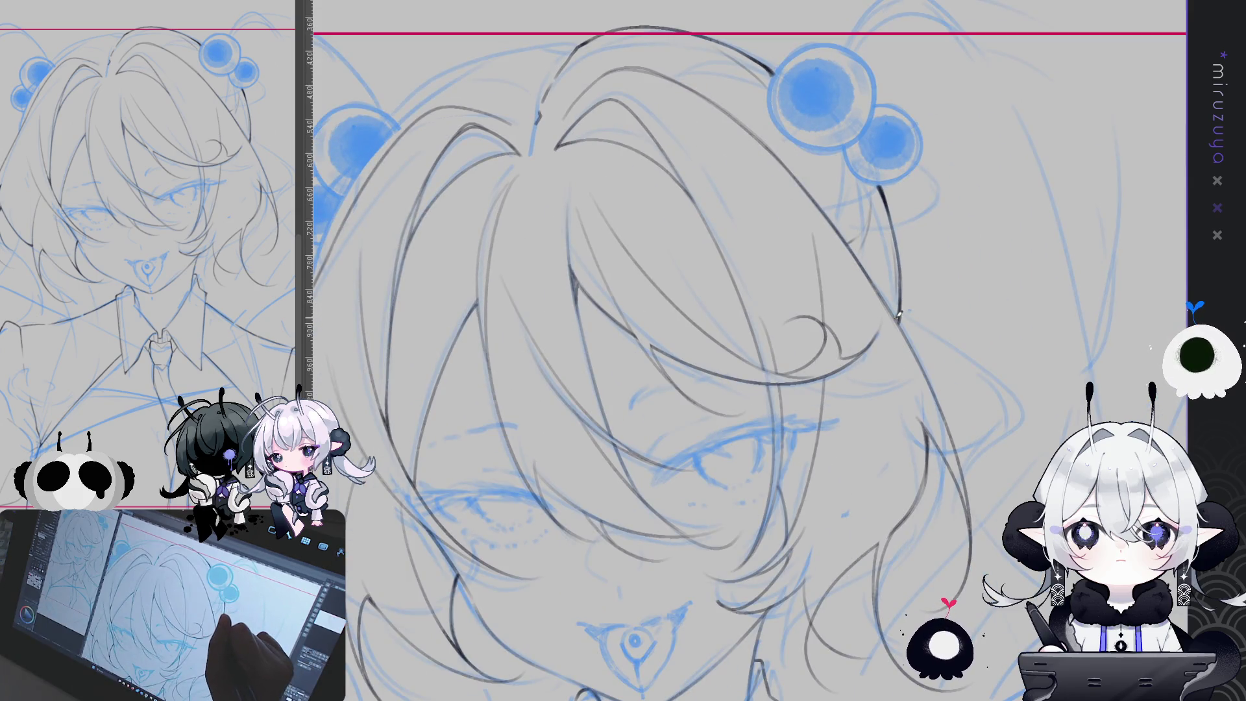
pyautogui.moveTo(1001, 459); pyautogui.dragTo(1147, 294)
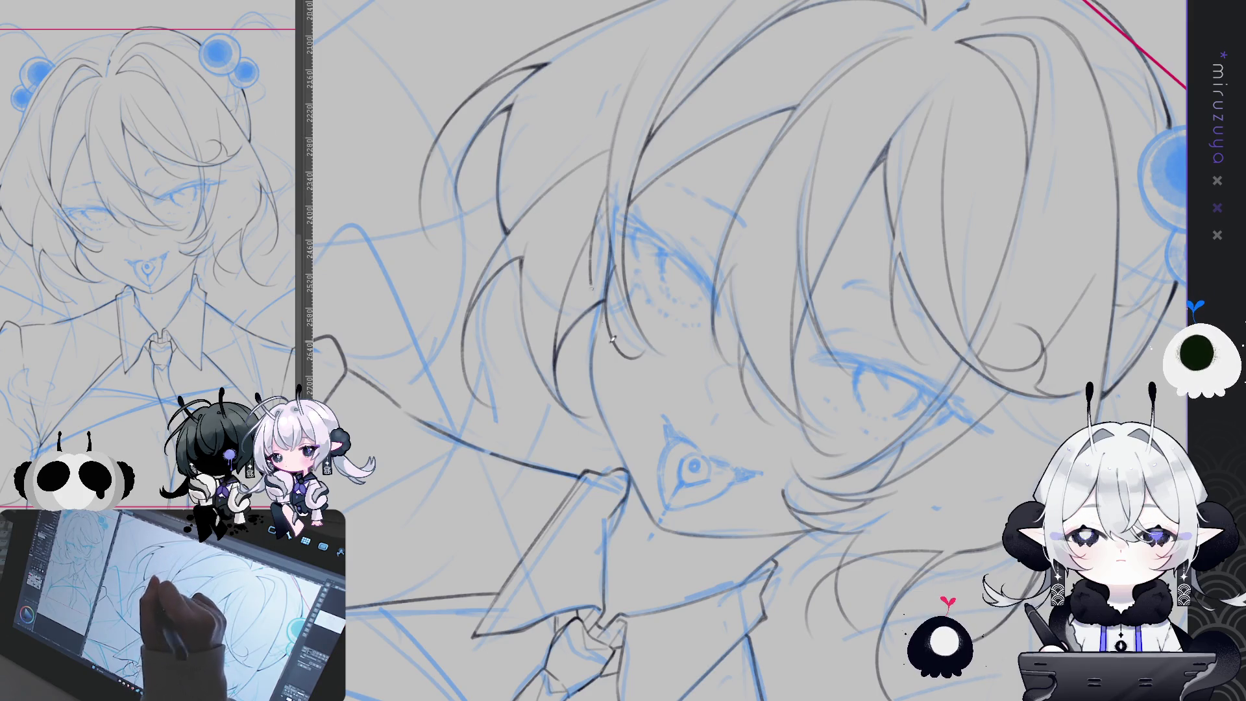
pyautogui.scroll(-3, 819, 144)
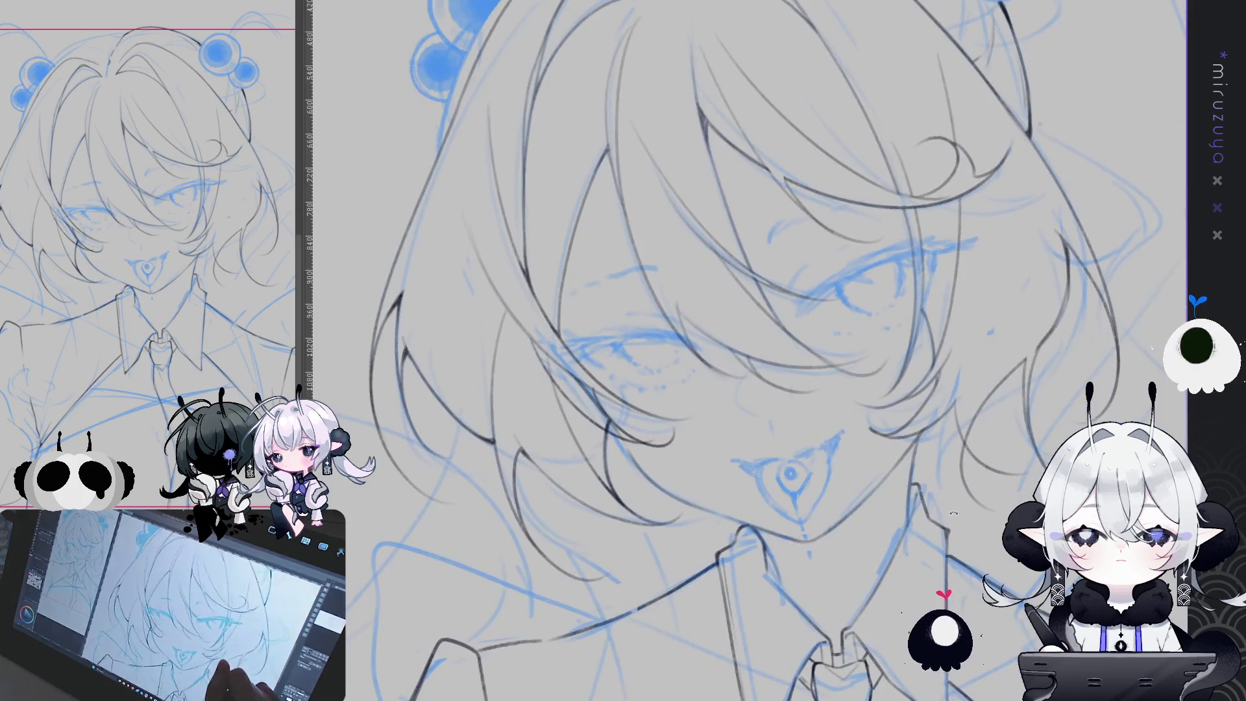
pyautogui.scroll(3, 582, 226)
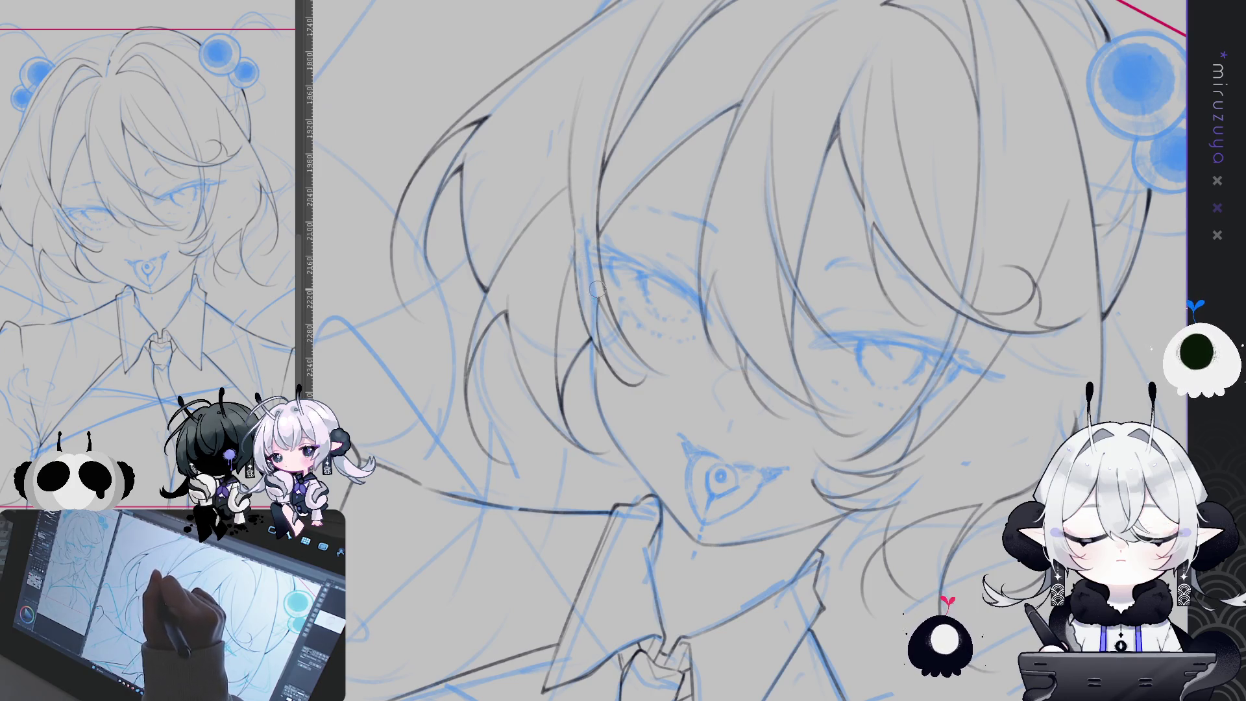
pyautogui.press('-')
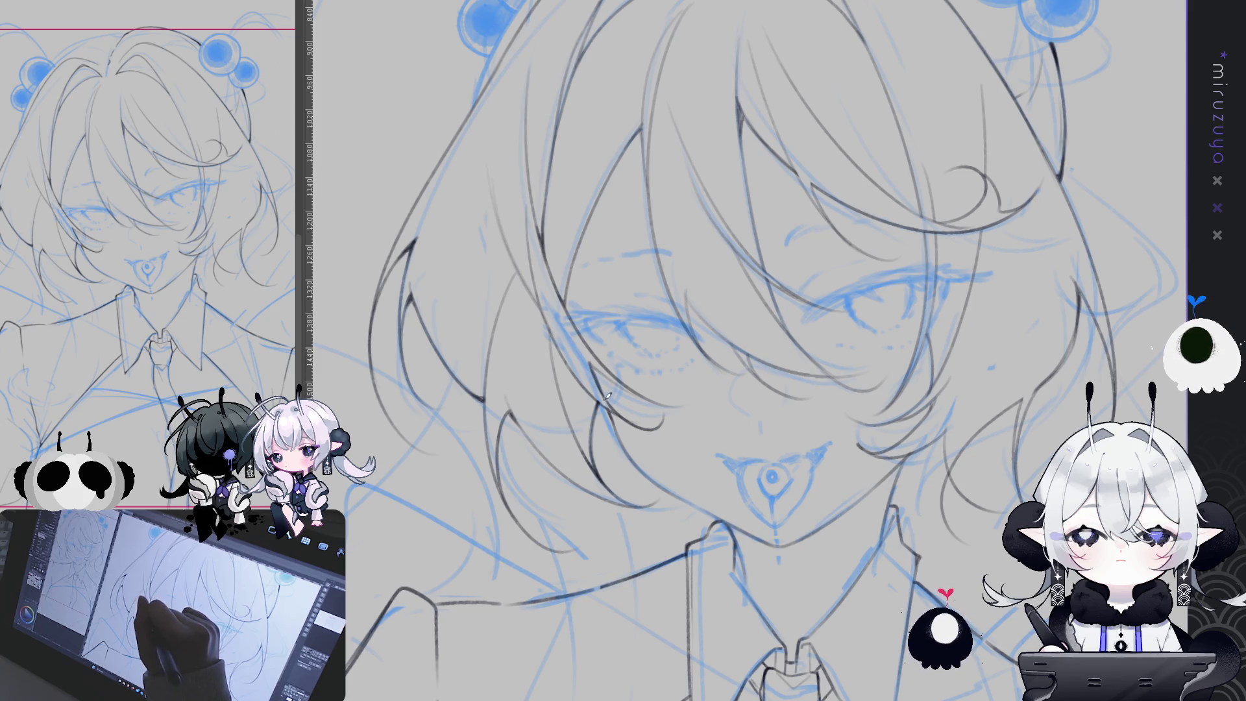
pyautogui.hotkey('ctrl', 'h')
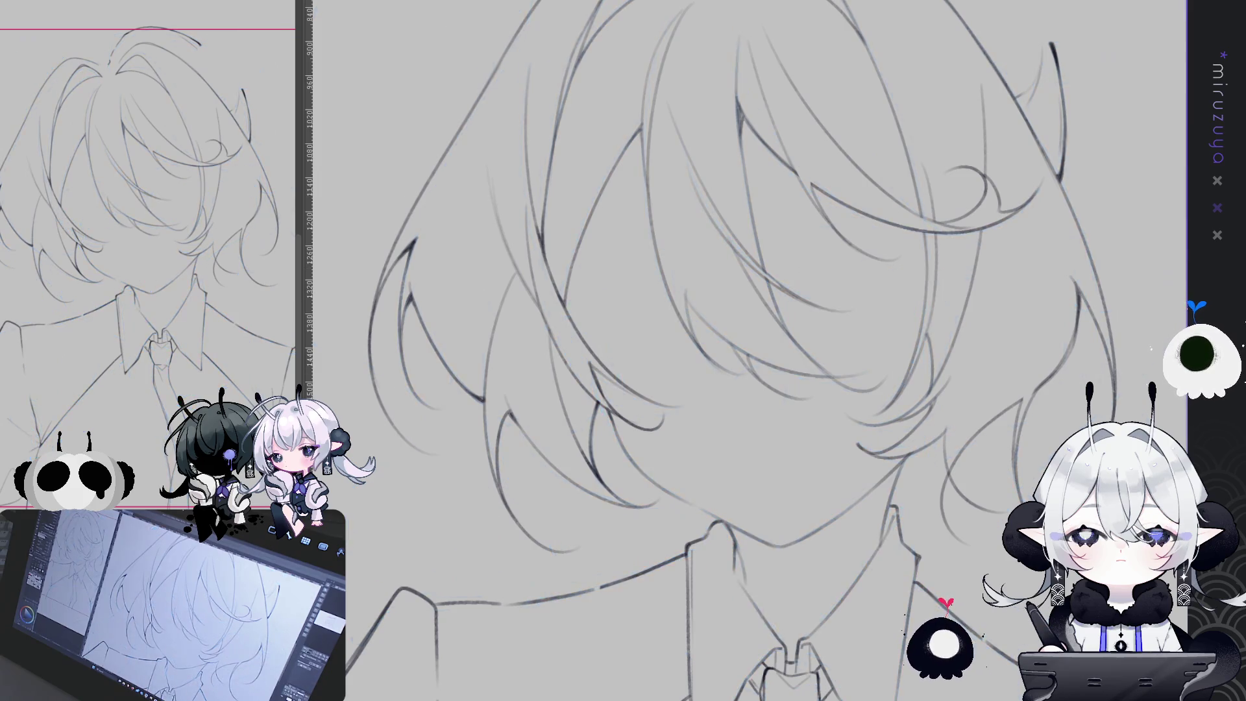
pyautogui.hotkey('ctrl', 'h')
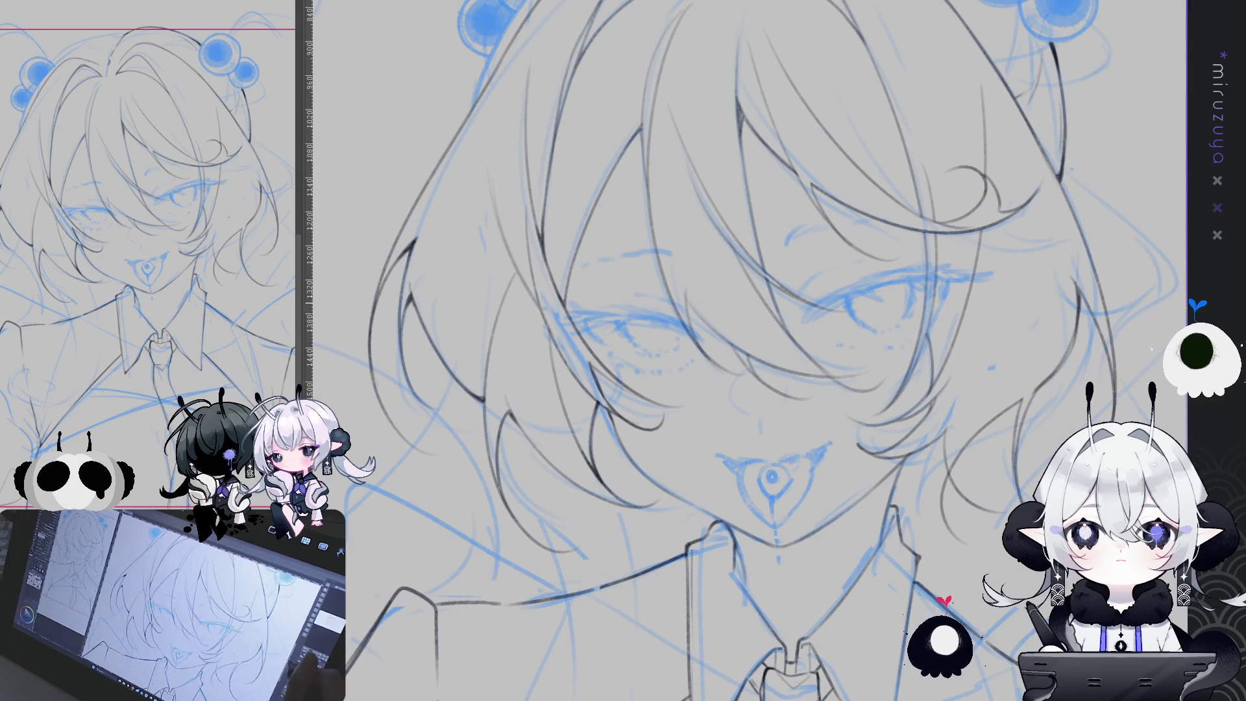
pyautogui.scroll(5, 747, 350)
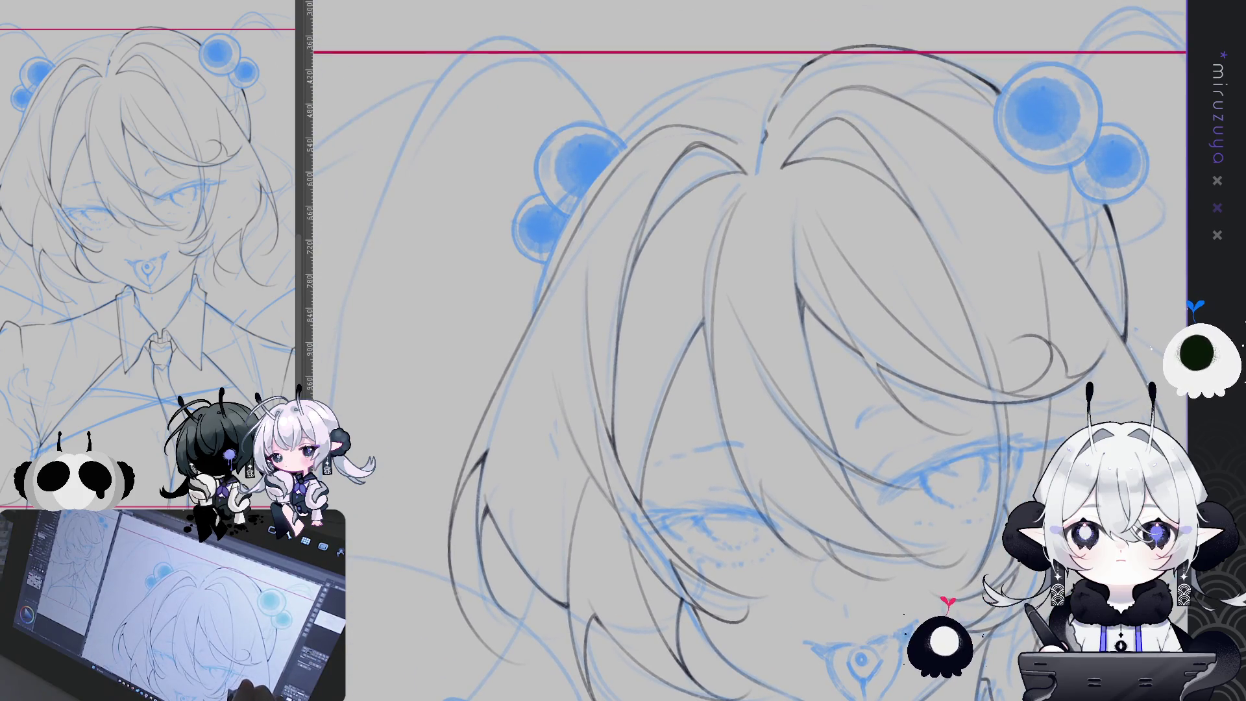
# On the mirrored canvas, draw grey lines along the hair top and a strand past the clip.
pyautogui.press('h')
pyautogui.moveTo(732, 72); pyautogui.dragTo(701, 79)
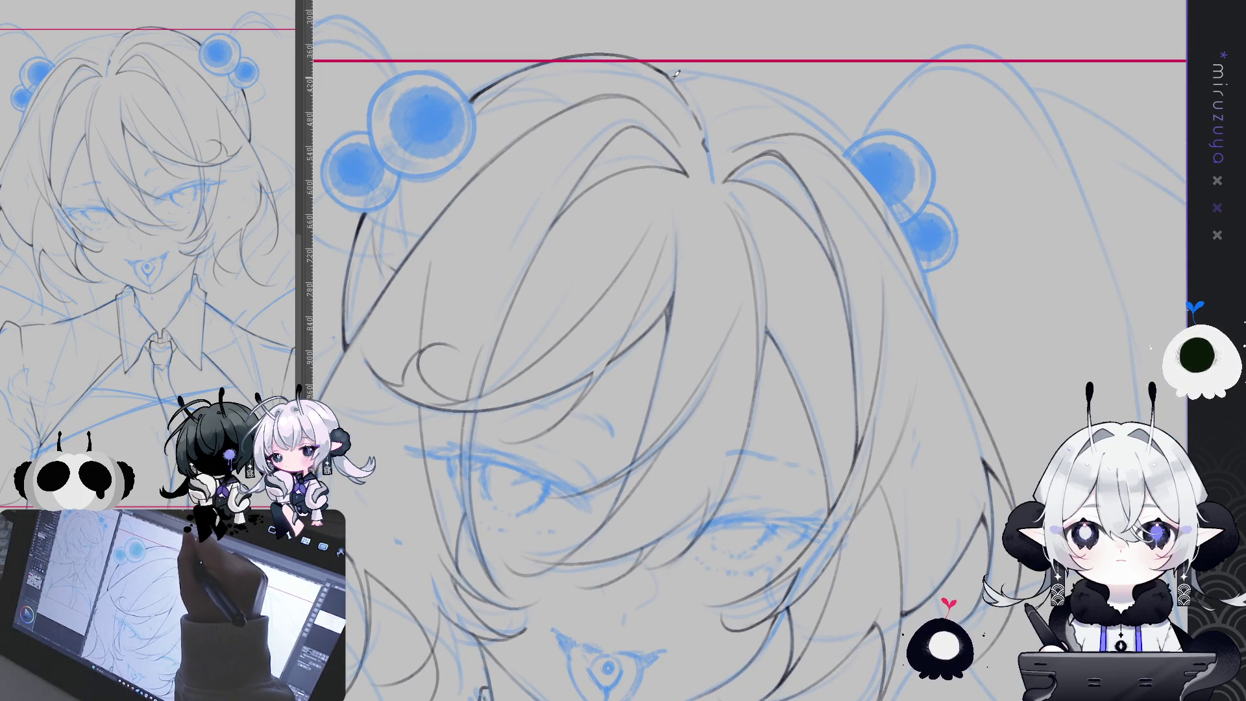
pyautogui.moveTo(669, 70); pyautogui.dragTo(755, 79)
pyautogui.moveTo(673, 71); pyautogui.dragTo(810, 103)
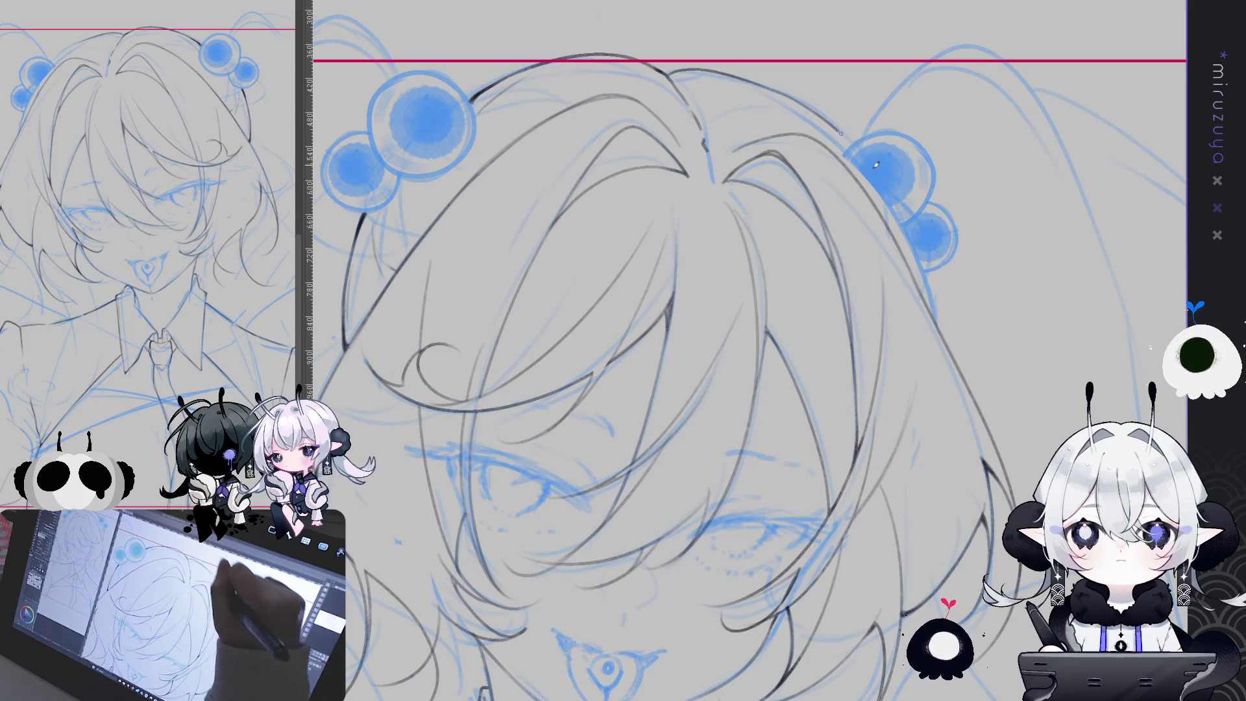
pyautogui.moveTo(785, 97); pyautogui.dragTo(900, 232)
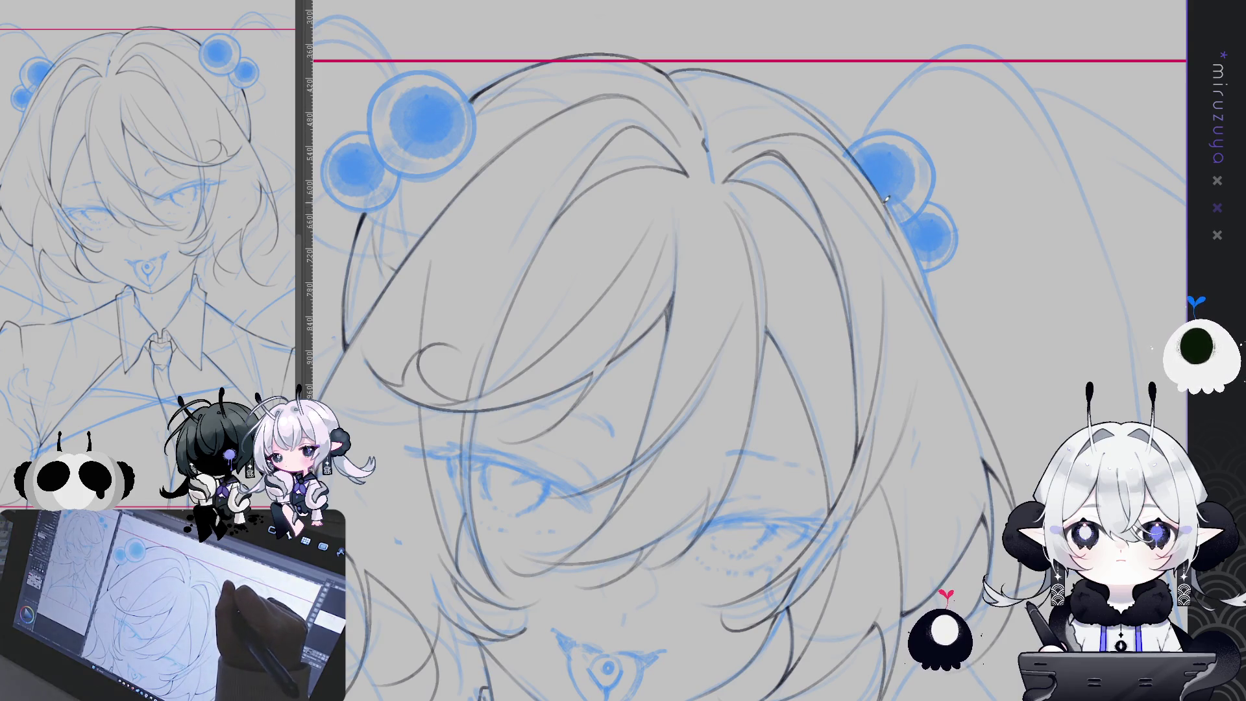
# Flip the canvas back to normal and pan to frame the face and top of the head.
pyautogui.press('h')
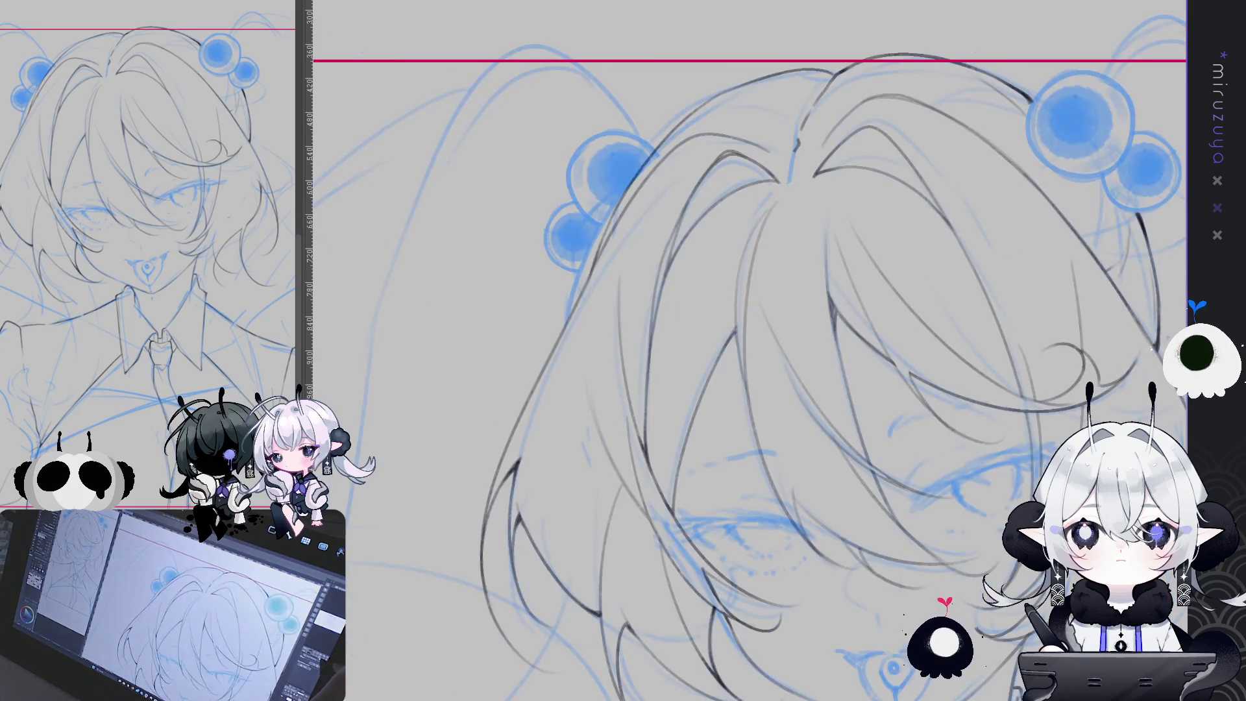
pyautogui.moveTo(1187, 399)
pyautogui.mouseDown()
pyautogui.moveTo(1013, 386)
pyautogui.moveTo(1044, 272)
pyautogui.mouseUp()
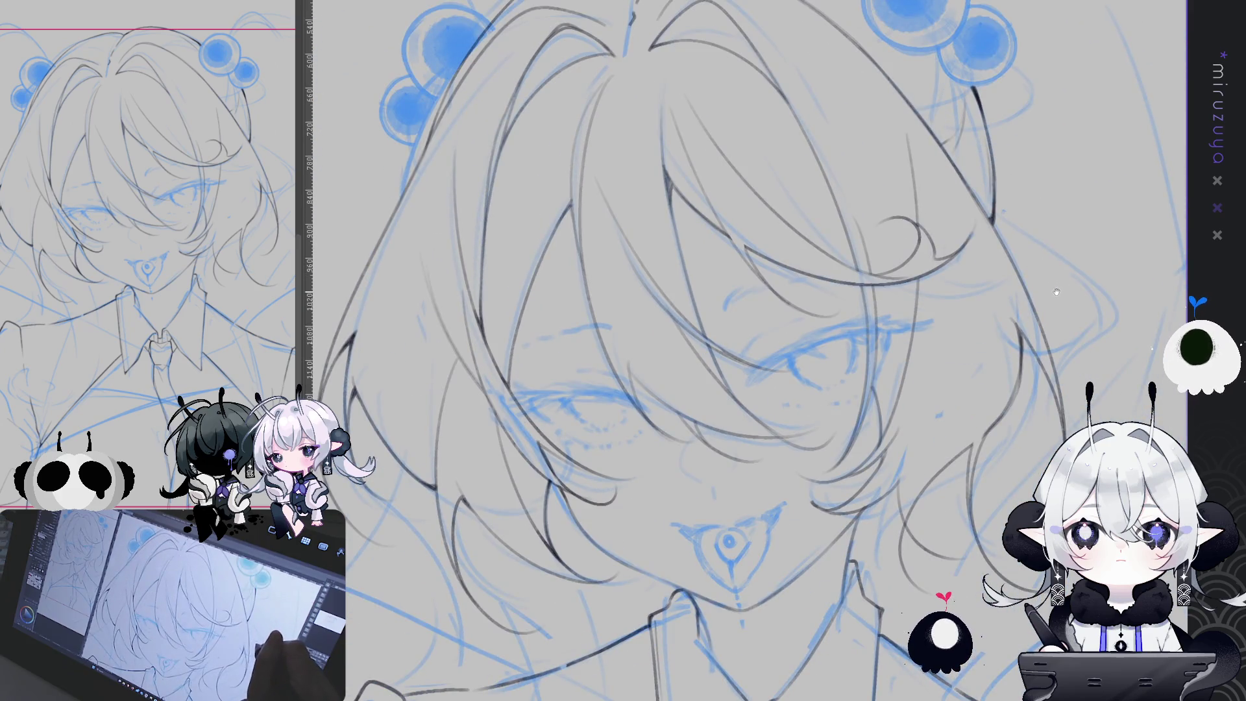
pyautogui.moveTo(966, 306)
pyautogui.mouseDown()
pyautogui.moveTo(1020, 368)
pyautogui.moveTo(974, 318)
pyautogui.moveTo(725, 145)
pyautogui.moveTo(644, 272)
pyautogui.mouseUp()
# Redraw the hair-edge line as one longer stroke, then hide the sketch and zoom to the head.
pyautogui.hotkey('ctrl', 'z')
pyautogui.moveTo(689, 172); pyautogui.dragTo(681, 406)
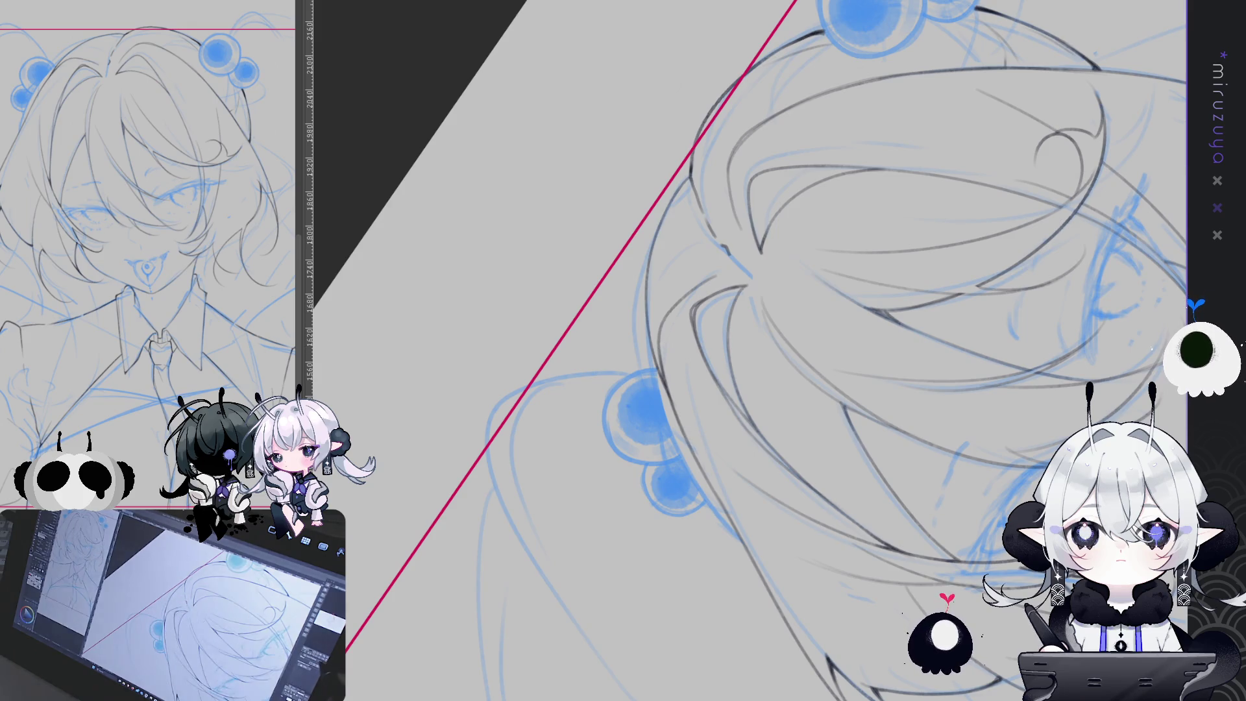
pyautogui.hotkey('ctrl', 'h')
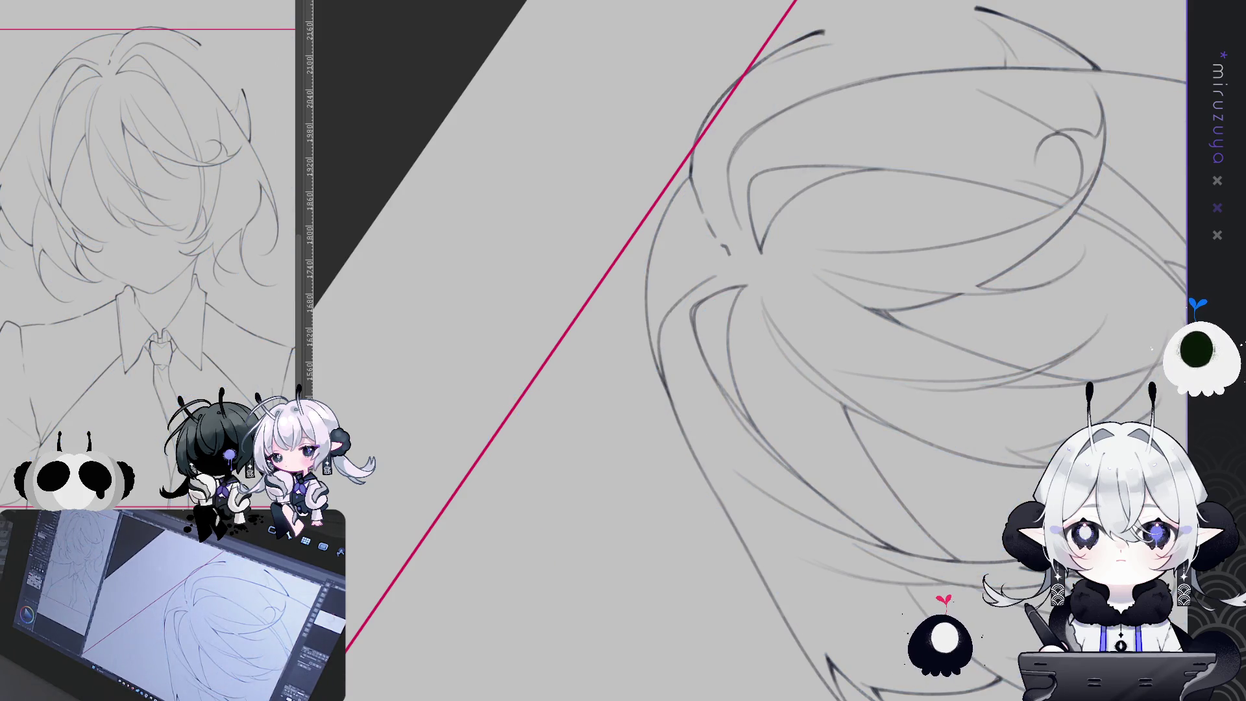
pyautogui.hotkey('ctrl', '0')
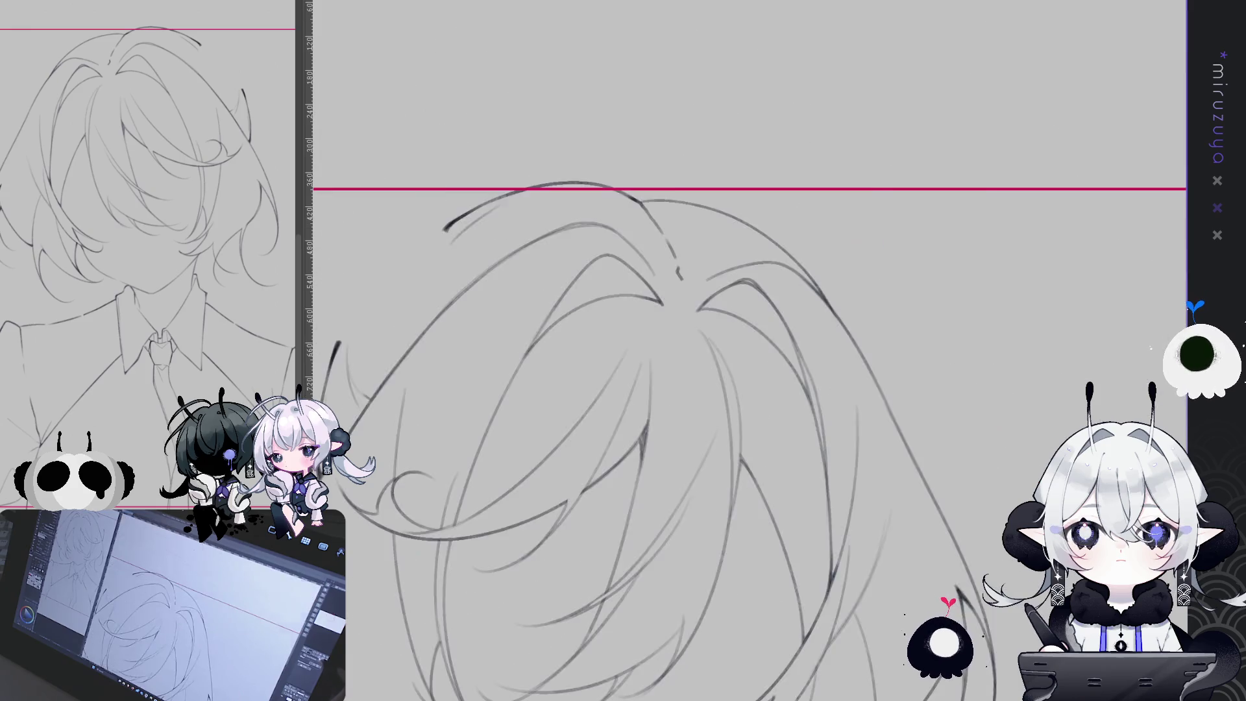
pyautogui.hotkey('ctrl', '+')
pyautogui.hotkey('ctrl', '+')
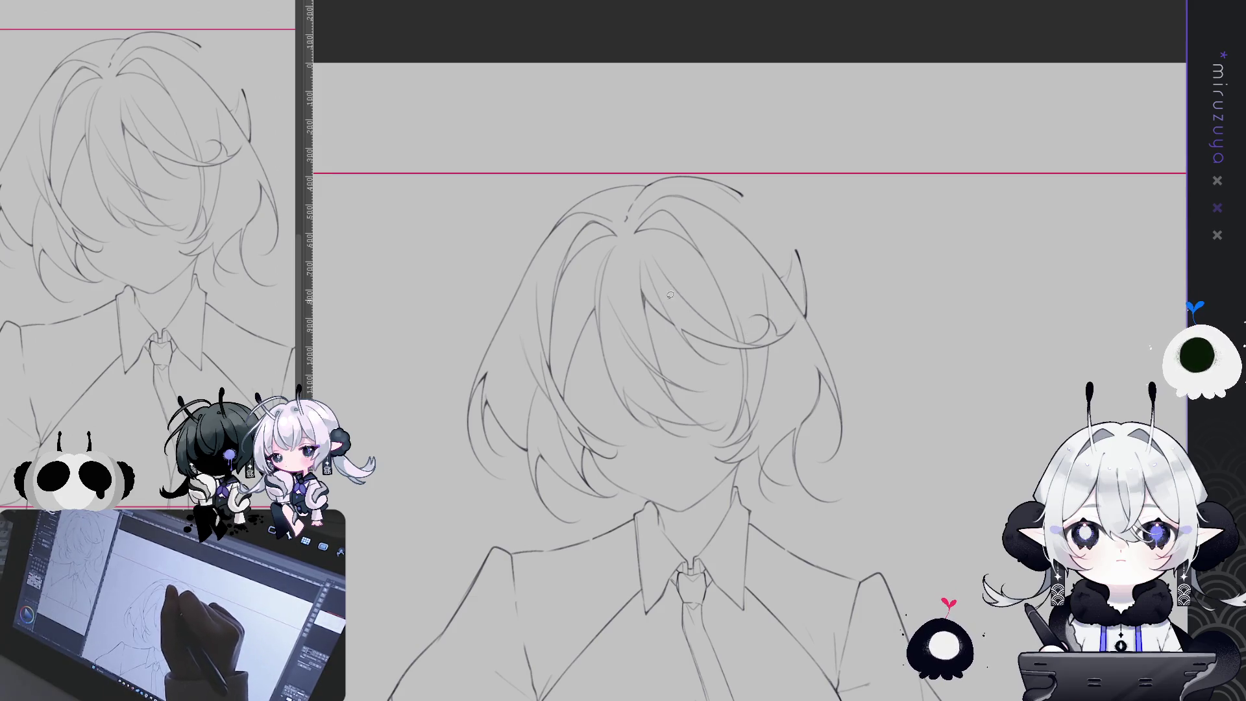
# Add short strokes at a hair strand tip, near the parting, and extending a hair line down.
pyautogui.moveTo(804, 316); pyautogui.dragTo(729, 427)
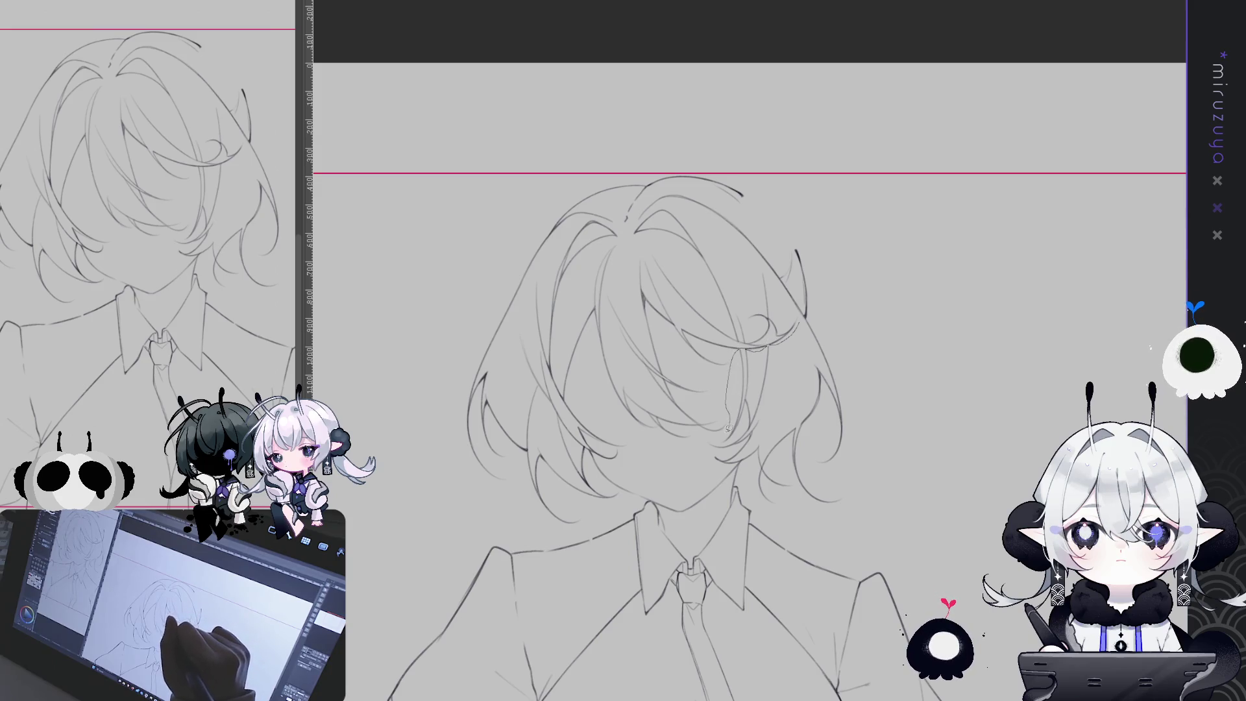
pyautogui.moveTo(599, 256); pyautogui.dragTo(639, 236)
pyautogui.moveTo(690, 271); pyautogui.dragTo(725, 319)
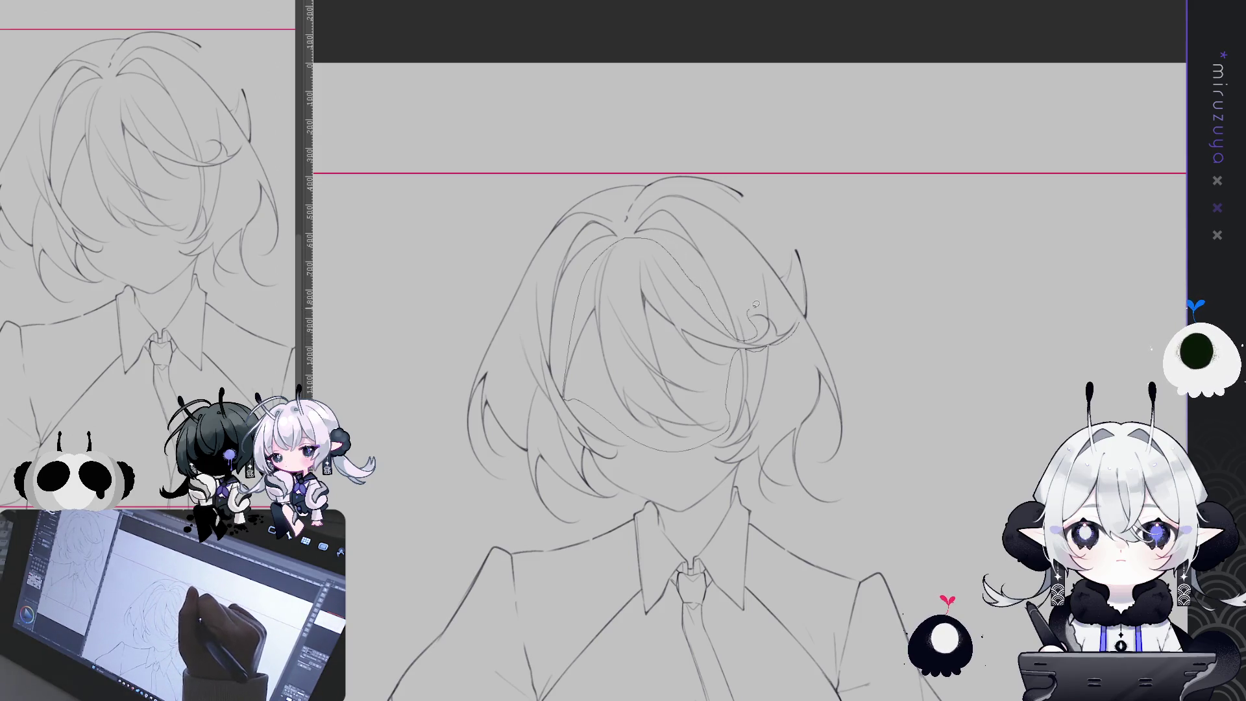
# Lasso-select the inner hair strands, move them slightly down, and deselect.
pyautogui.moveTo(779, 314); pyautogui.dragTo(800, 321)
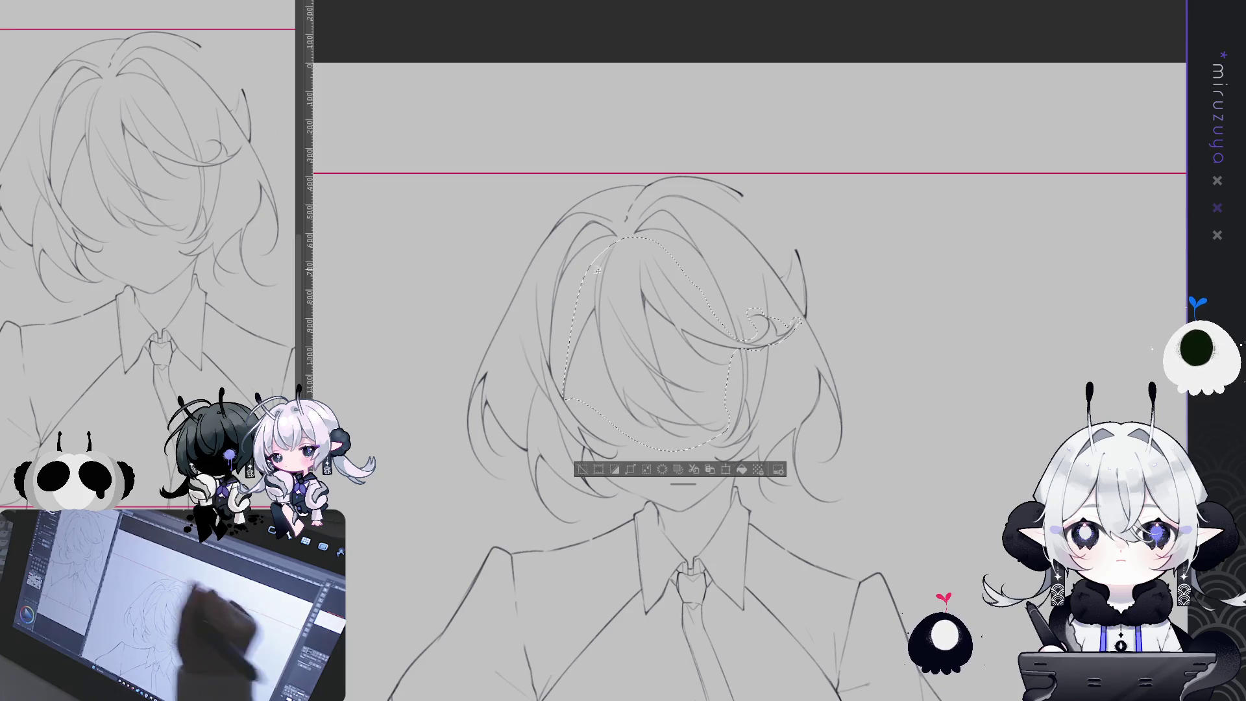
pyautogui.moveTo(687, 354); pyautogui.dragTo(688, 360)
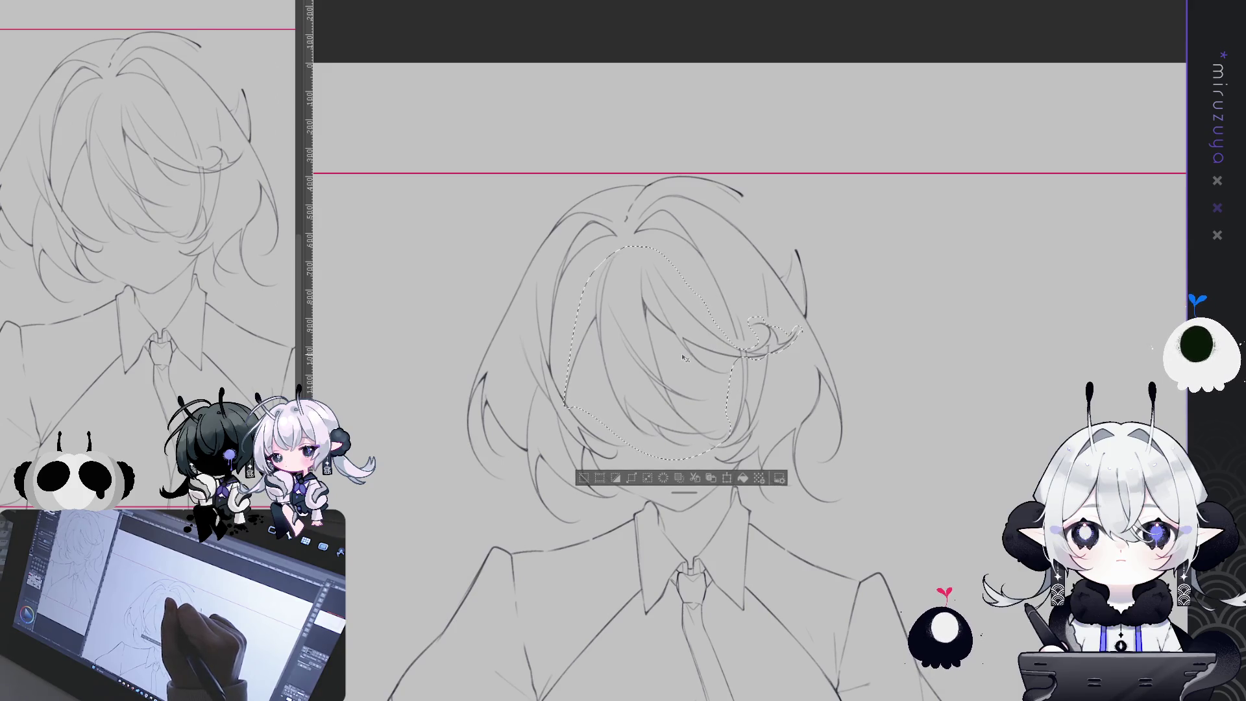
pyautogui.hotkey('ctrl', 'd')
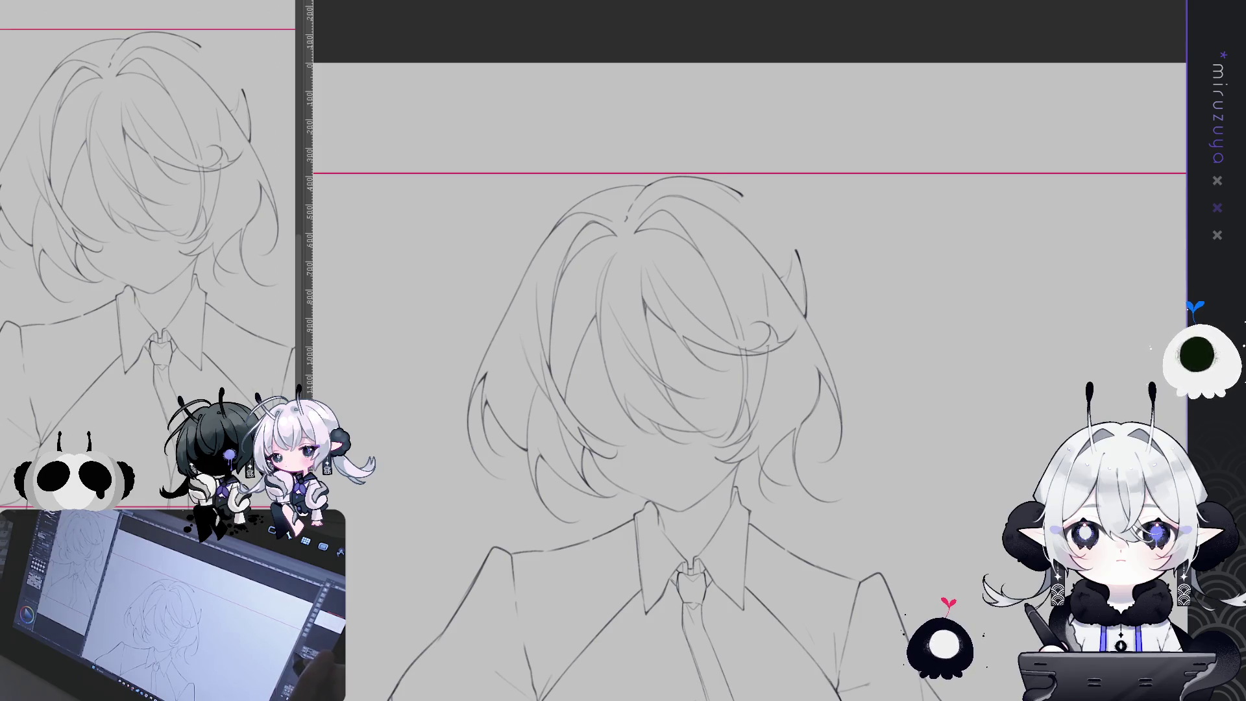
pyautogui.scroll(2, 787, 409)
# Zoom and tilt the view to inspect the hair strands, then show the blue sketch layer again.
pyautogui.scroll(2, 746, 351)
pyautogui.moveTo(746, 351); pyautogui.dragTo(844, 272)
pyautogui.moveTo(946, 491); pyautogui.dragTo(939, 485)
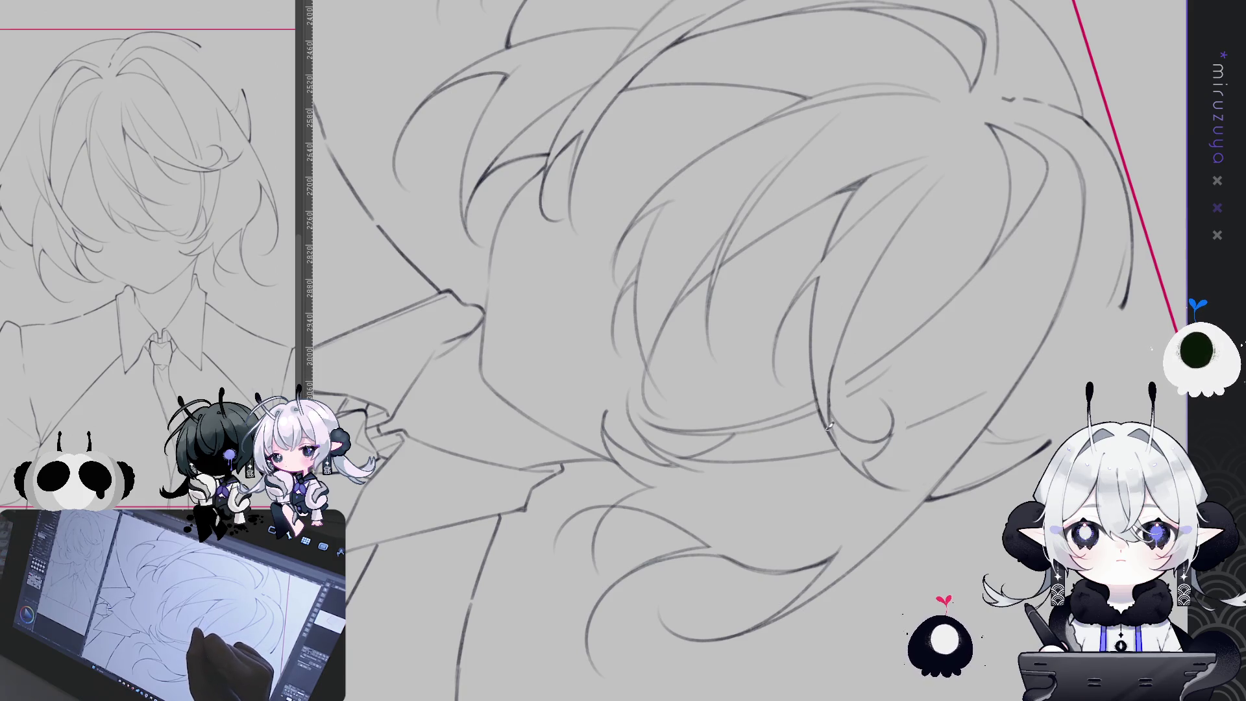
pyautogui.scroll(10, 797, 569)
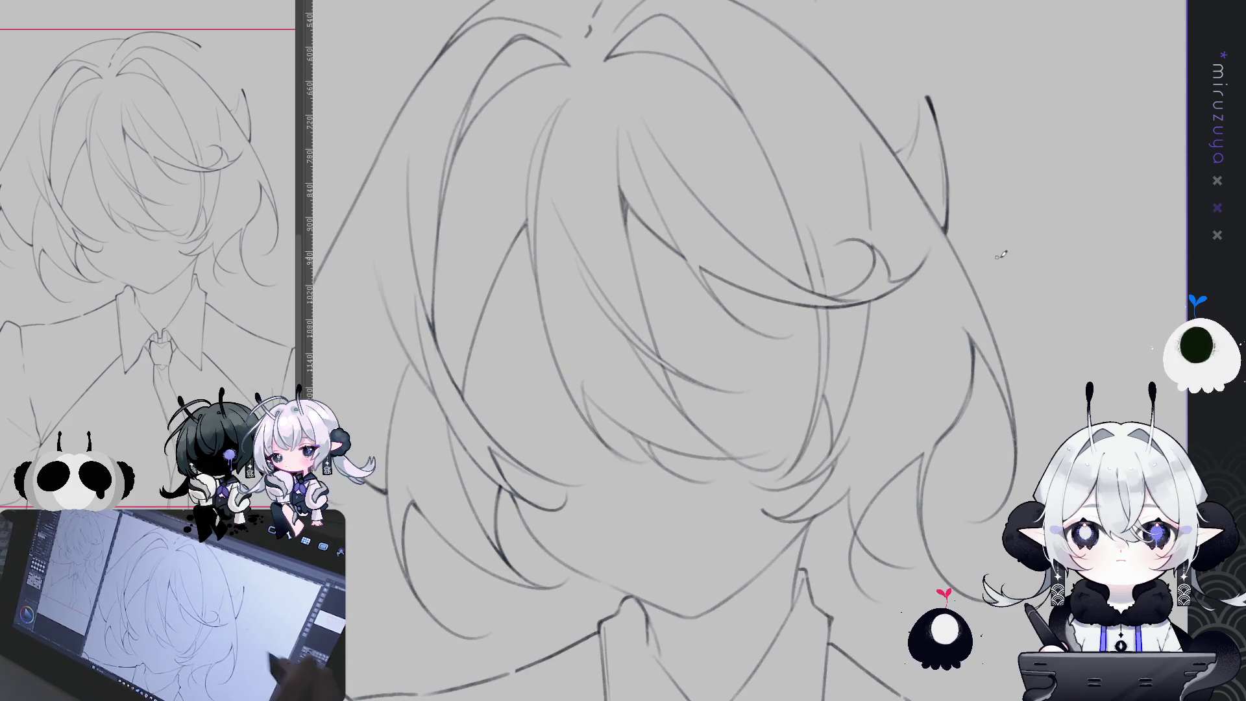
pyautogui.moveTo(860, 493); pyautogui.dragTo(911, 489)
pyautogui.hotkey('ctrl', '+')
pyautogui.hotkey('ctrl', '-')
pyautogui.hotkey('ctrl', '-')
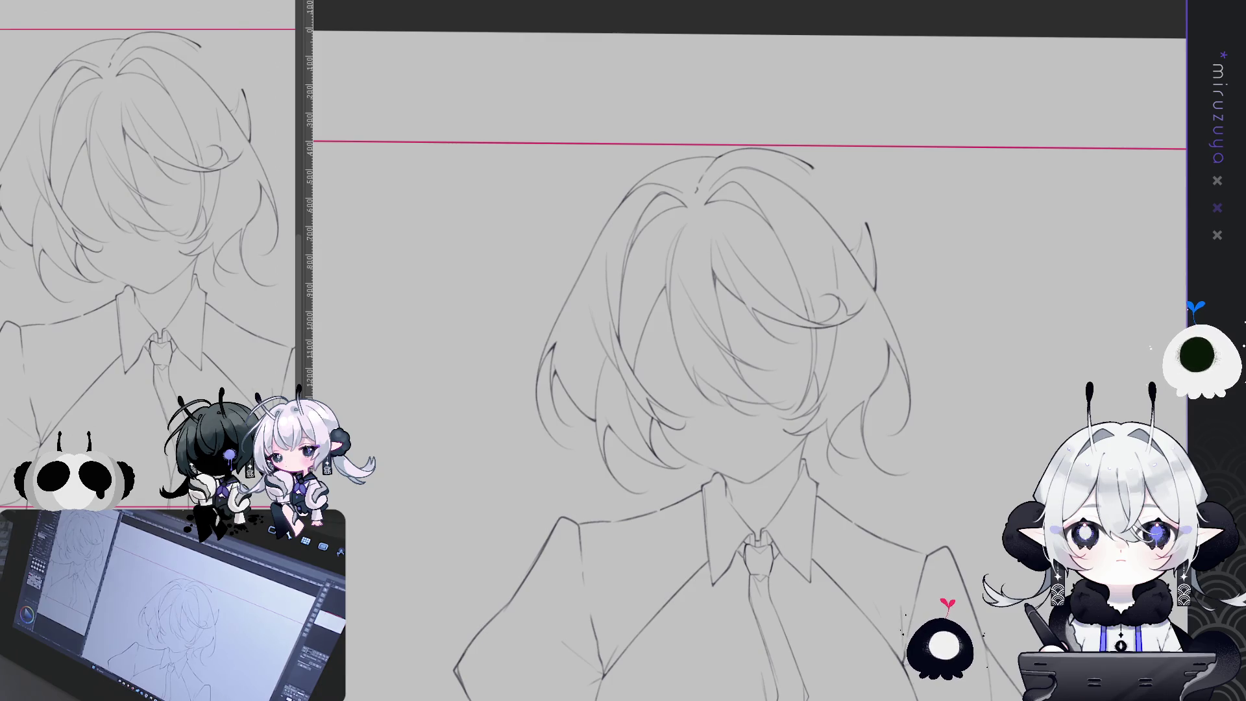
pyautogui.hotkey('ctrl', '+')
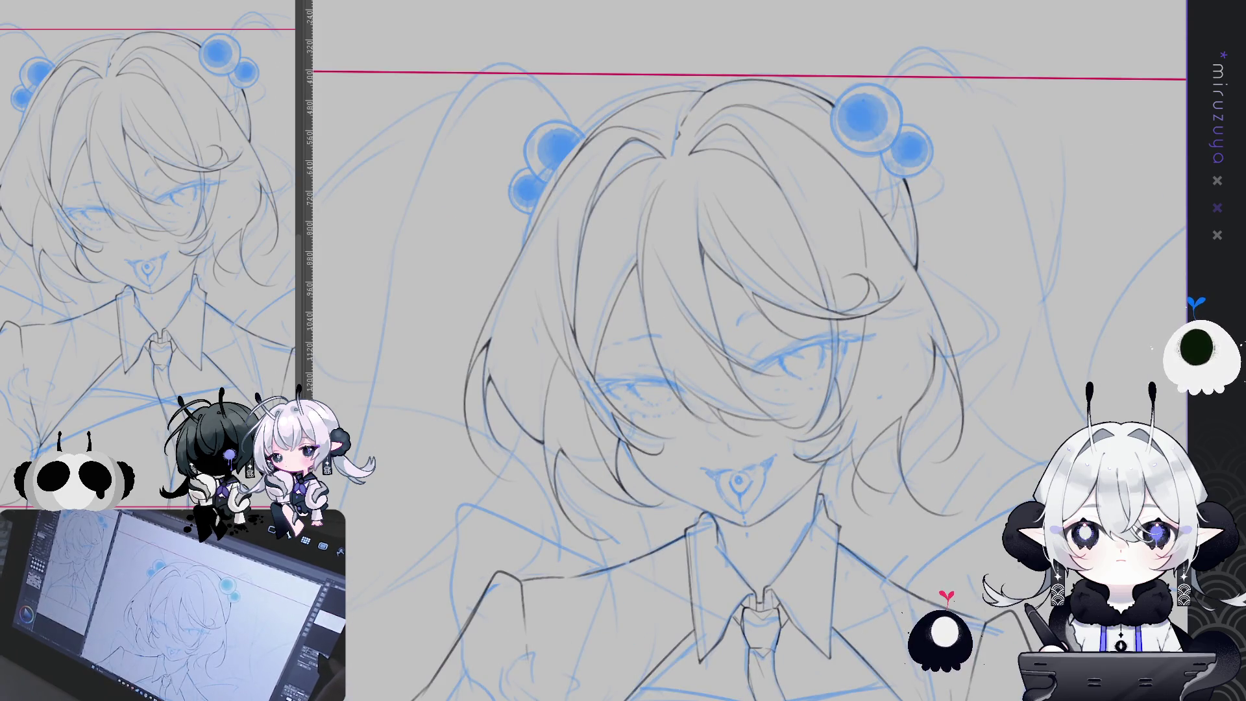
# Rotate and zoom onto the eye, then ink its upper contour and lash line.
pyautogui.hotkey('ctrl', '+')
pyautogui.hotkey('ctrl', '+')
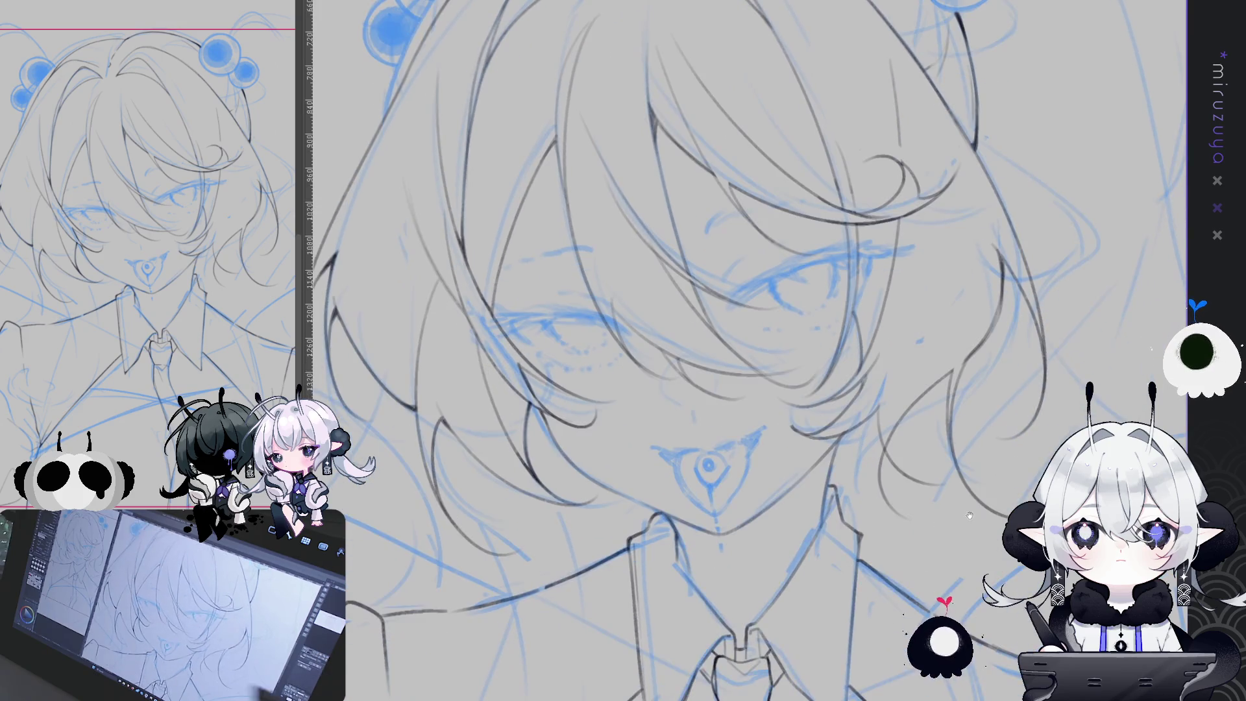
pyautogui.press('-')
pyautogui.press('-')
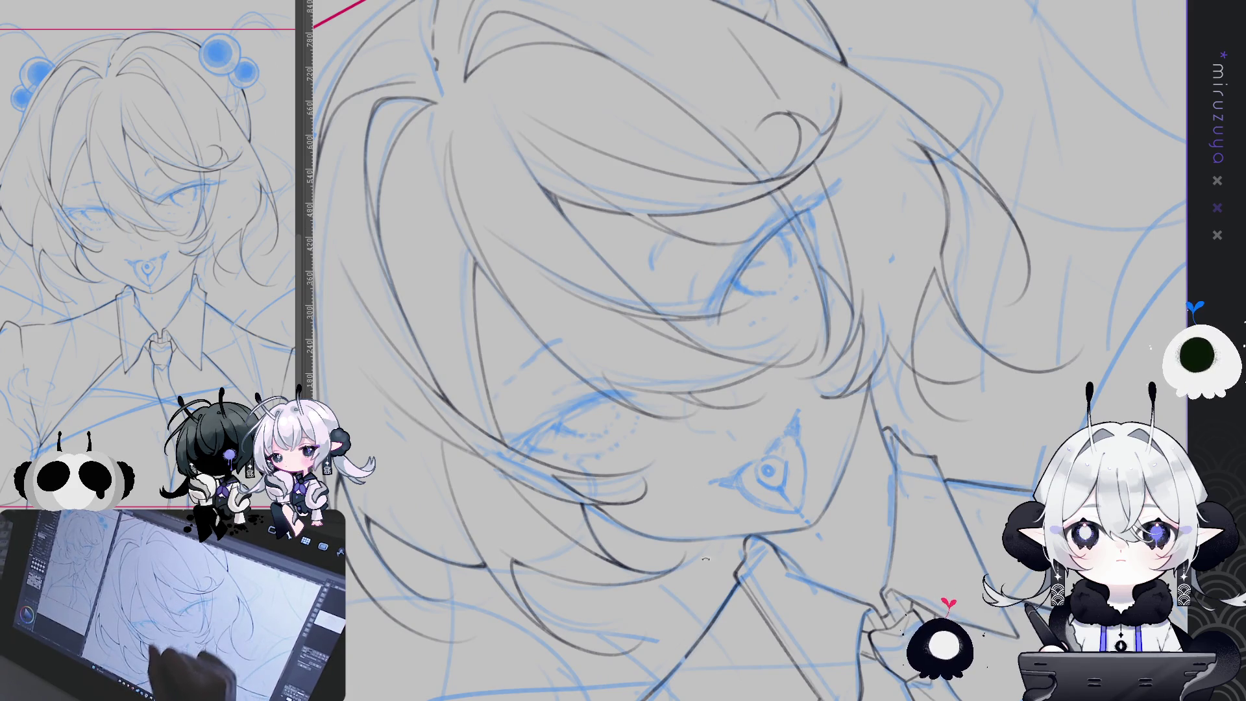
pyautogui.press('-')
pyautogui.press('-')
pyautogui.press('-')
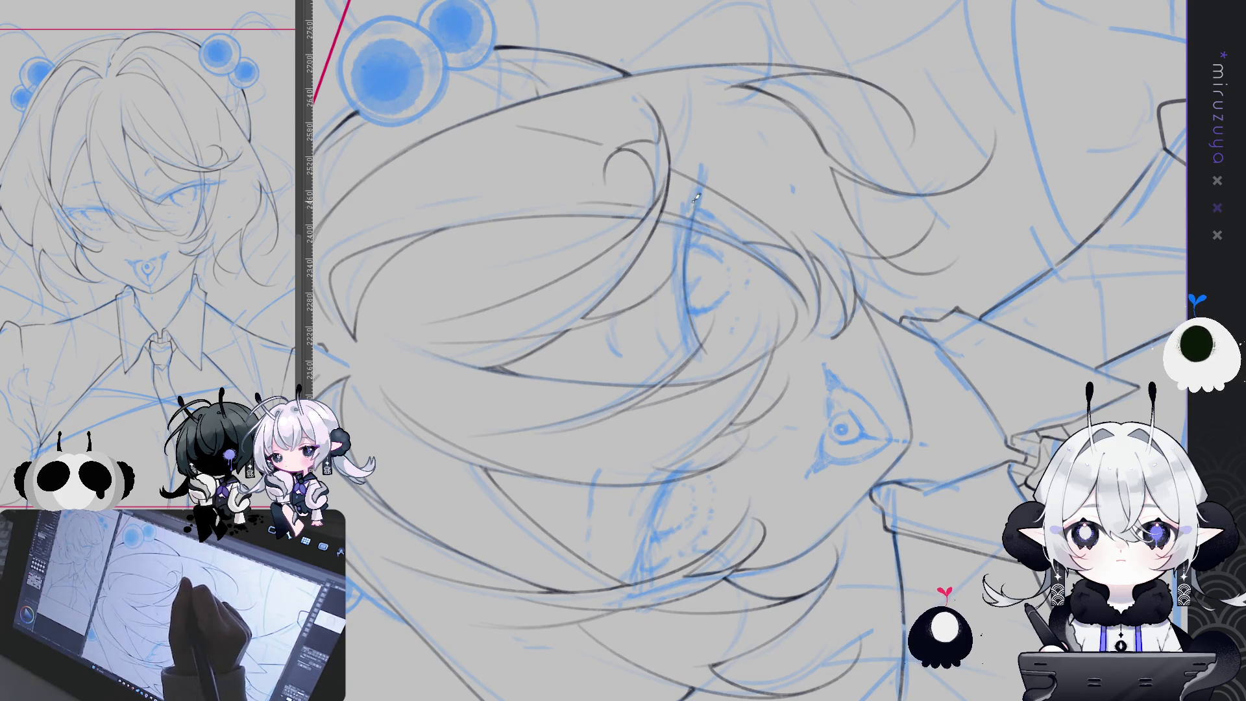
pyautogui.moveTo(679, 270); pyautogui.dragTo(693, 345)
pyautogui.moveTo(682, 273); pyautogui.dragTo(698, 347)
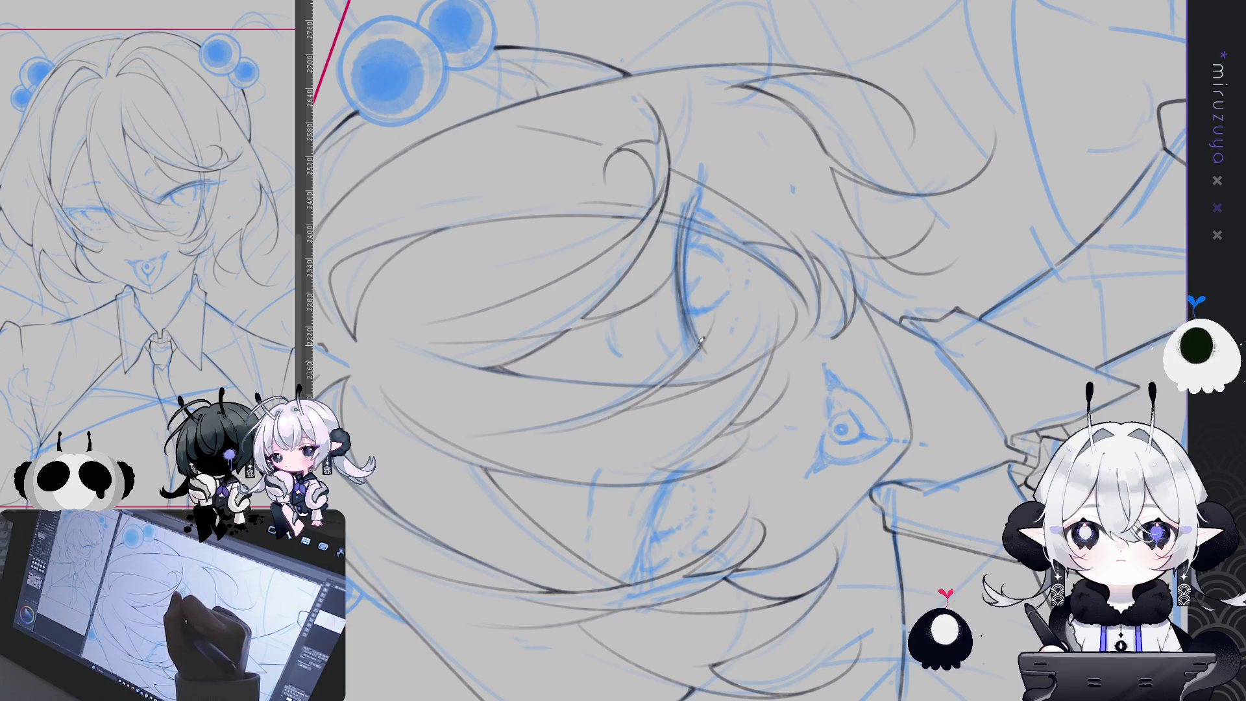
pyautogui.moveTo(697, 200)
pyautogui.mouseDown()
pyautogui.moveTo(683, 273)
pyautogui.moveTo(697, 342)
pyautogui.mouseUp()
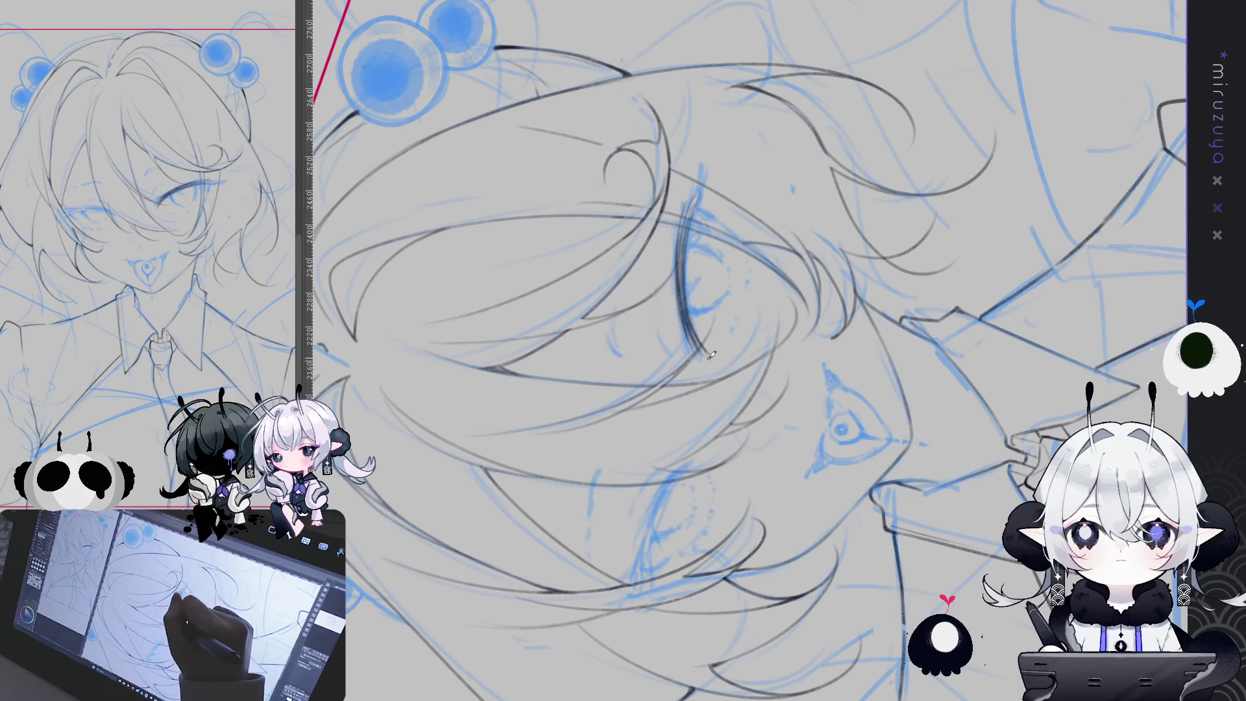
pyautogui.hotkey('ctrl', '0')
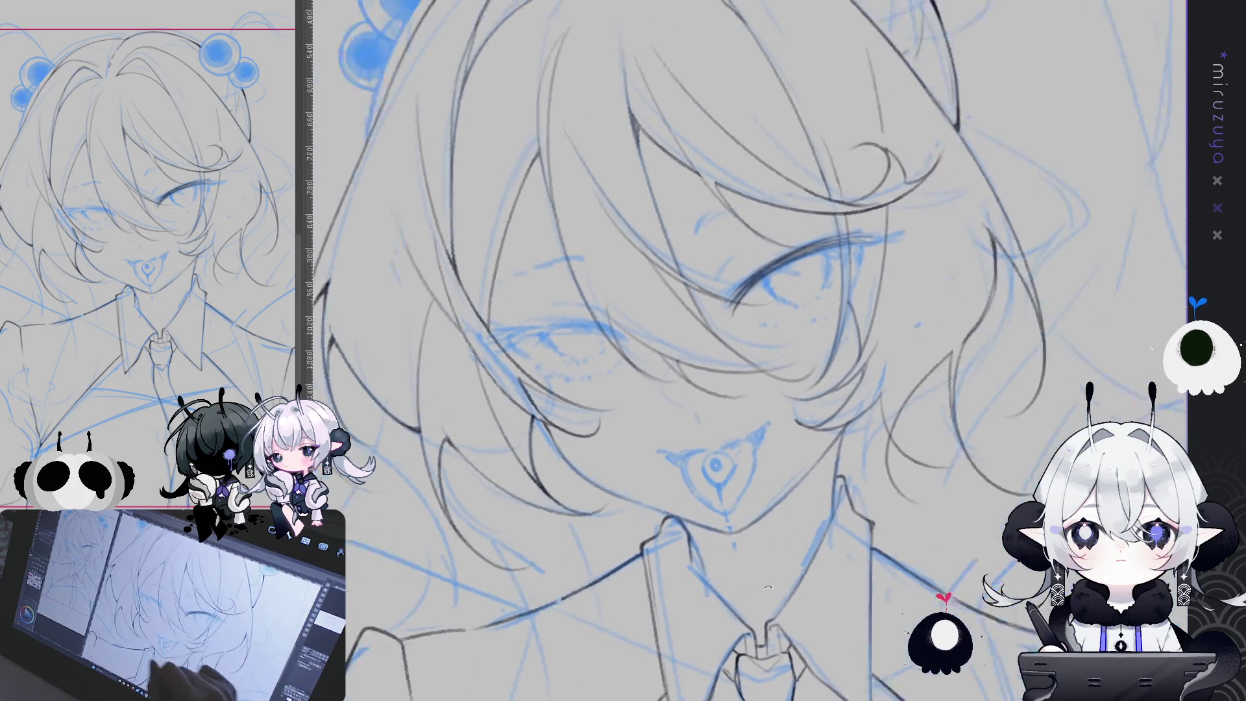
pyautogui.hotkey('ctrl', '0')
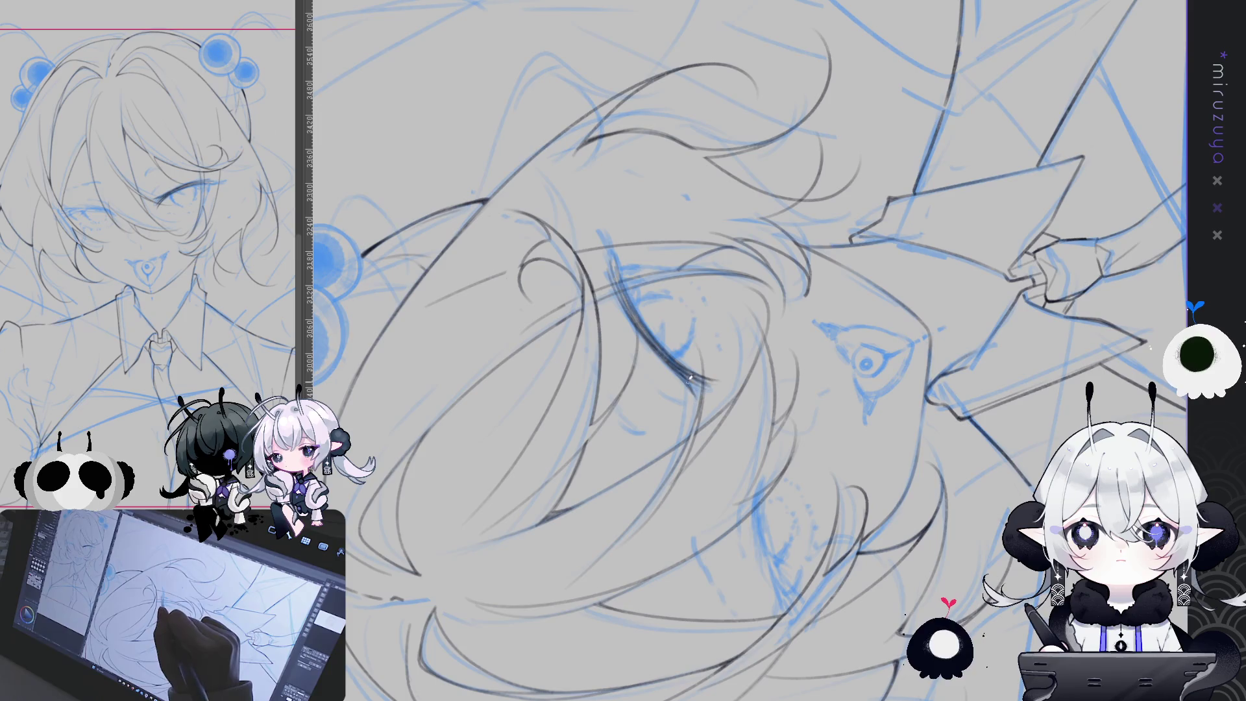
pyautogui.hotkey('ctrl', '0')
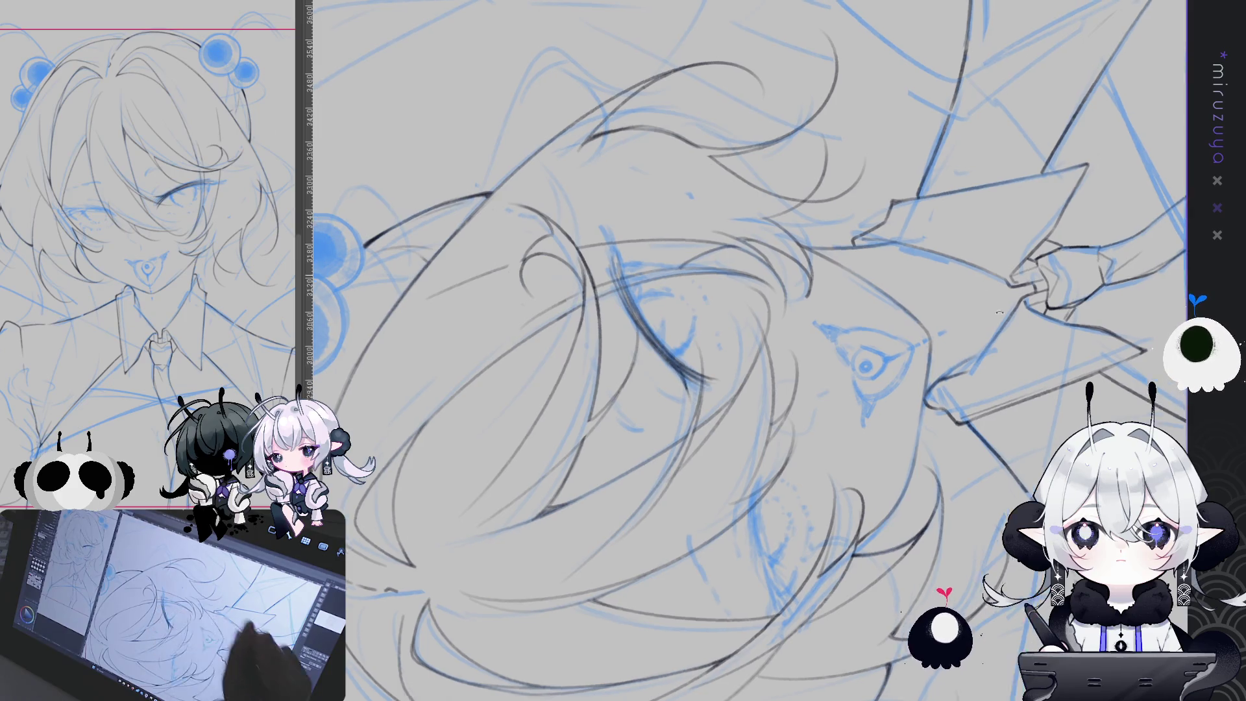
# Darken a short line at the eye and rotate the view to review the face.
pyautogui.moveTo(777, 601); pyautogui.dragTo(740, 316)
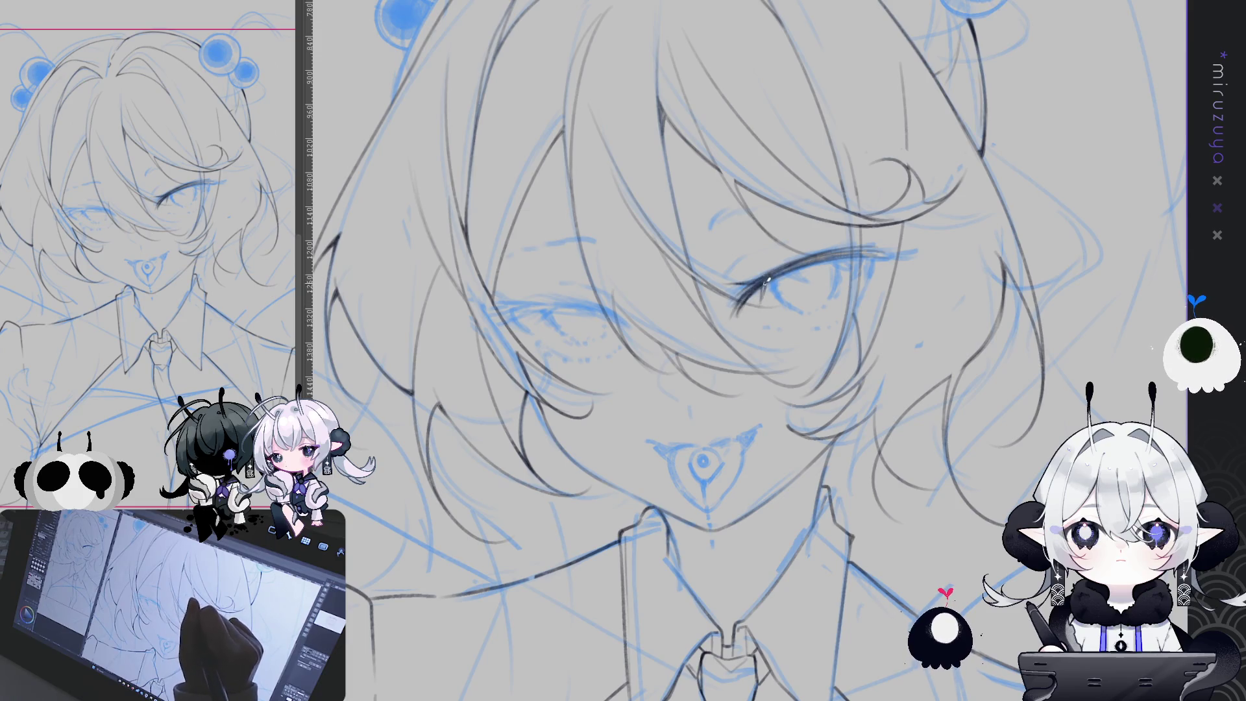
pyautogui.moveTo(815, 252)
pyautogui.mouseDown()
pyautogui.moveTo(679, 262)
pyautogui.moveTo(682, 278)
pyautogui.mouseUp()
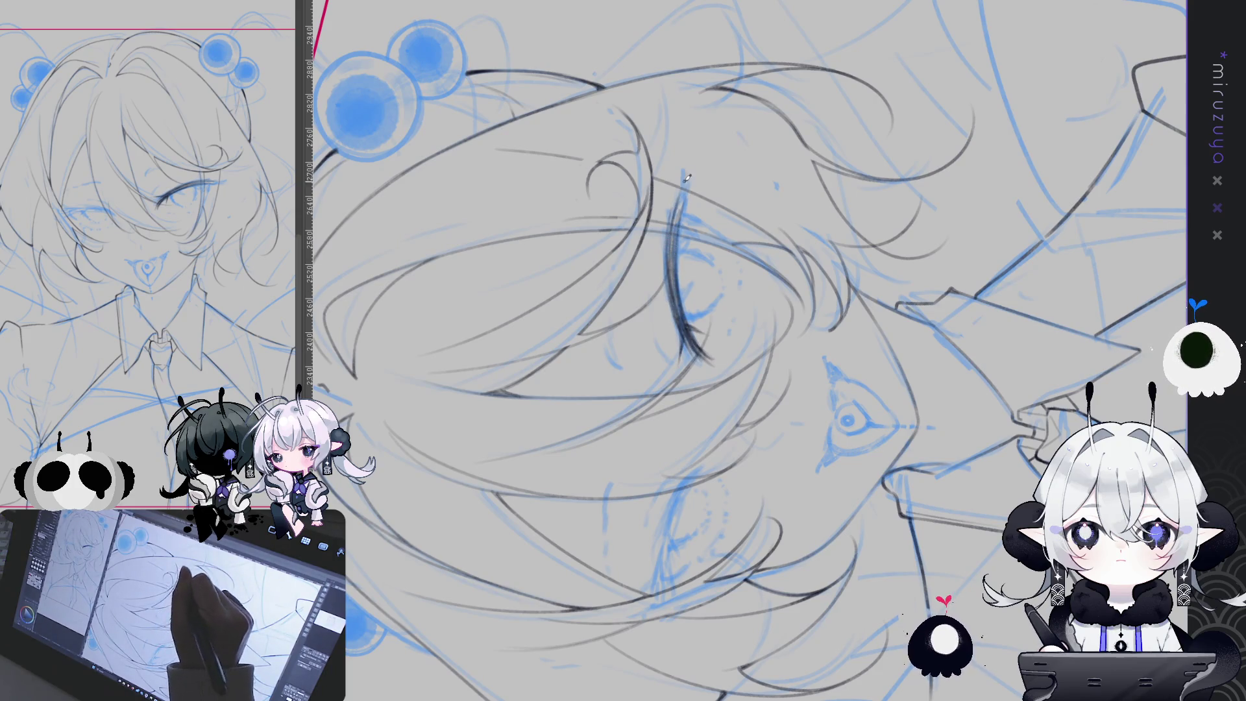
pyautogui.moveTo(679, 196); pyautogui.dragTo(684, 170)
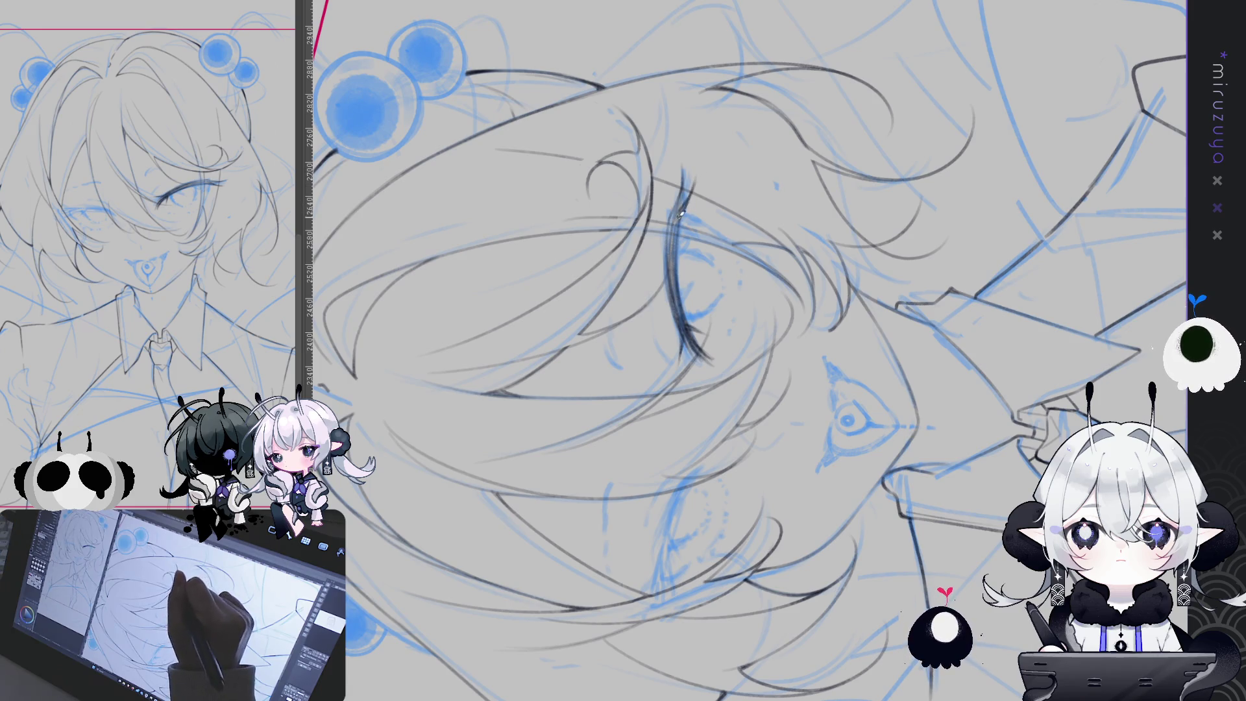
pyautogui.press('@')
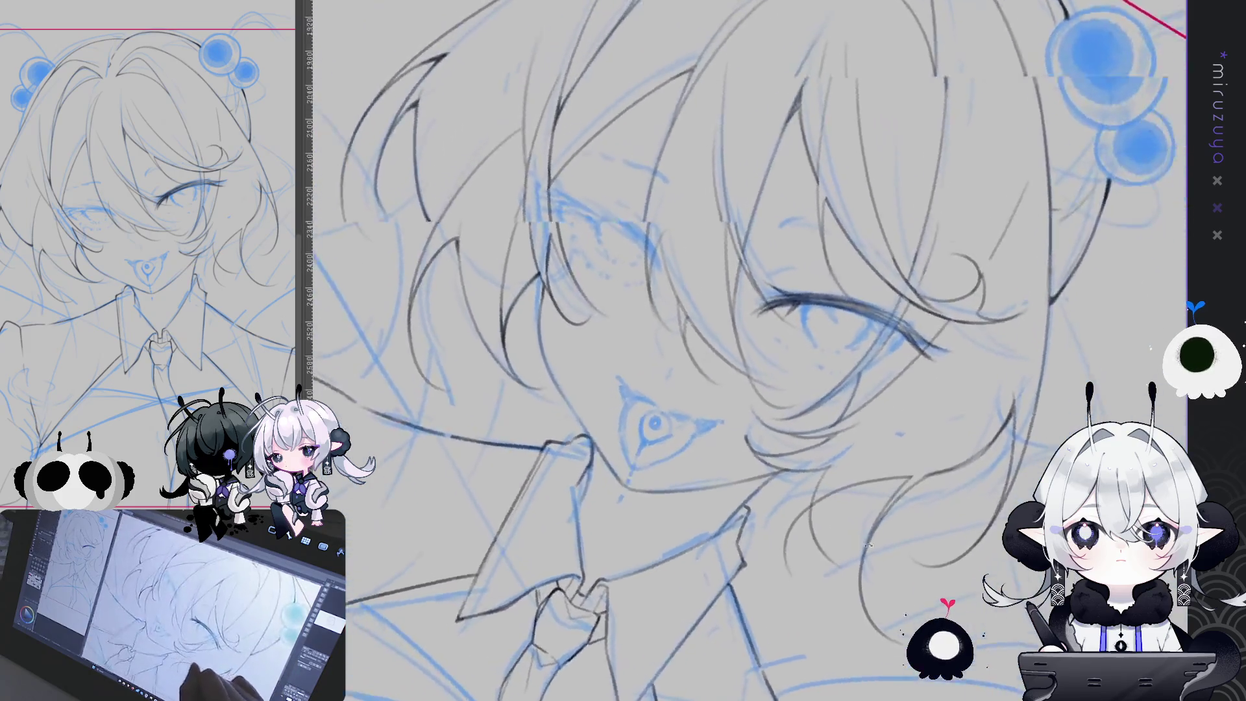
pyautogui.moveTo(996, 432); pyautogui.dragTo(731, 190)
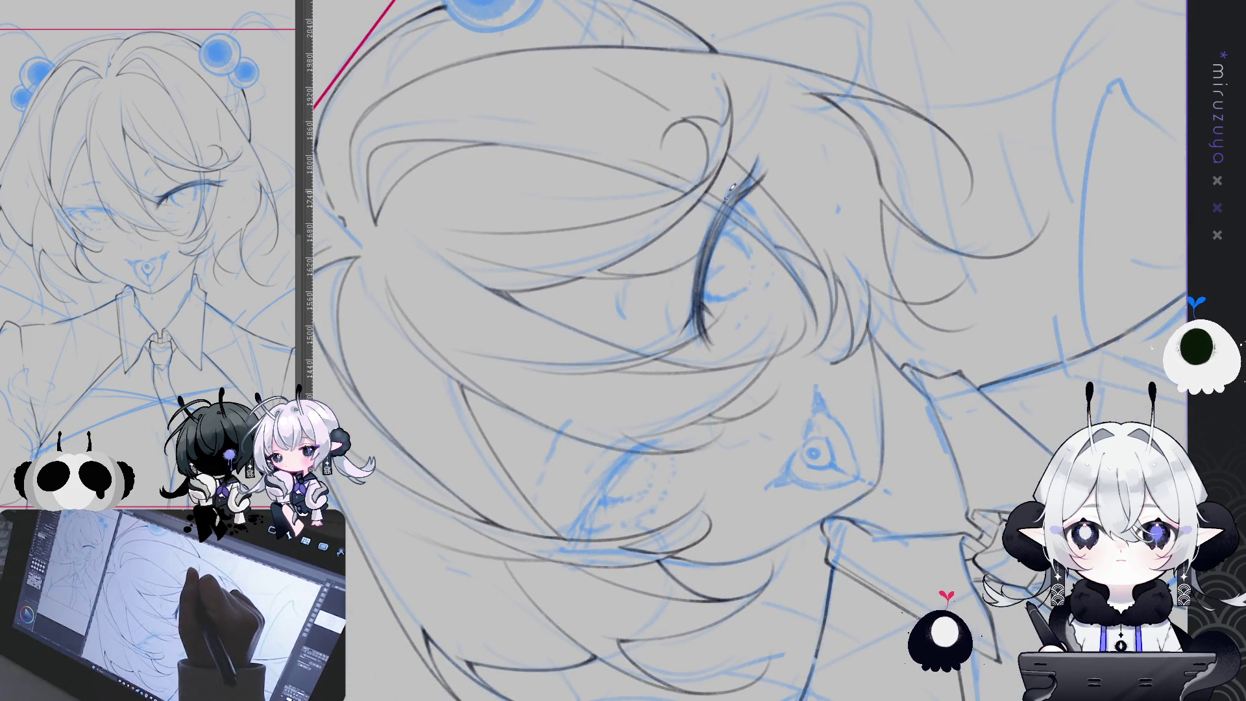
pyautogui.press('@')
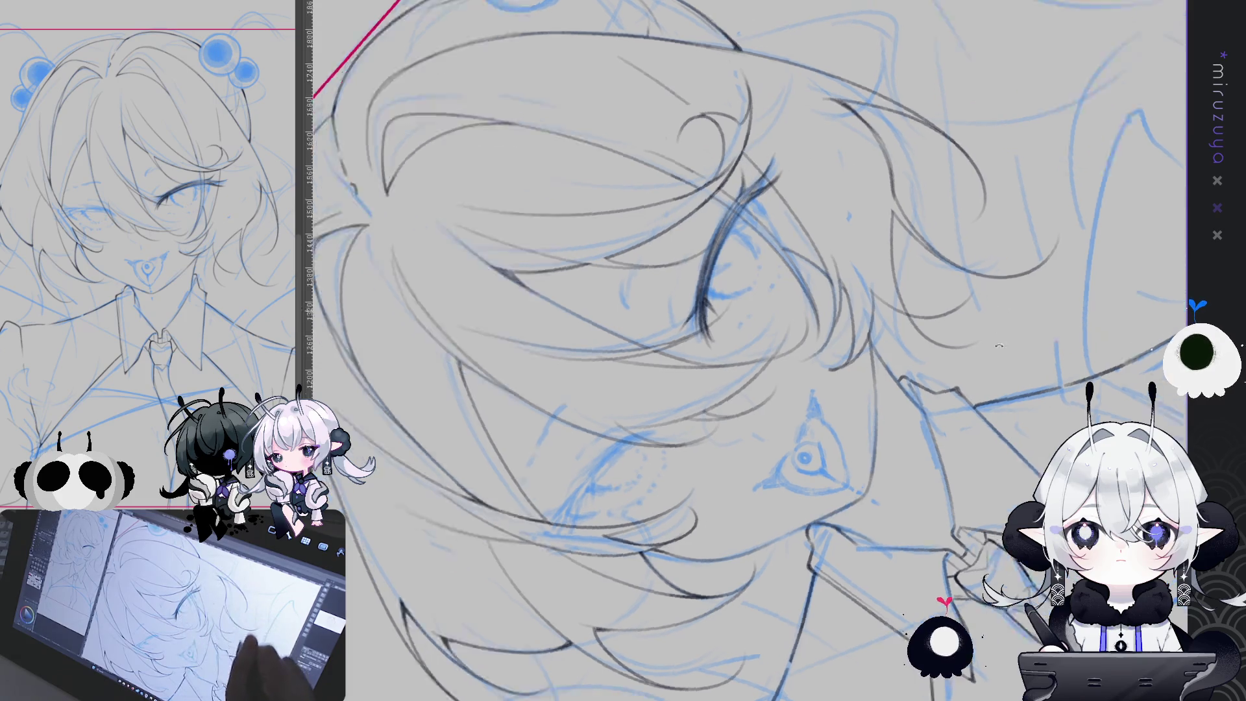
pyautogui.moveTo(747, 292)
pyautogui.mouseDown()
pyautogui.moveTo(836, 321)
pyautogui.moveTo(799, 267)
pyautogui.mouseUp()
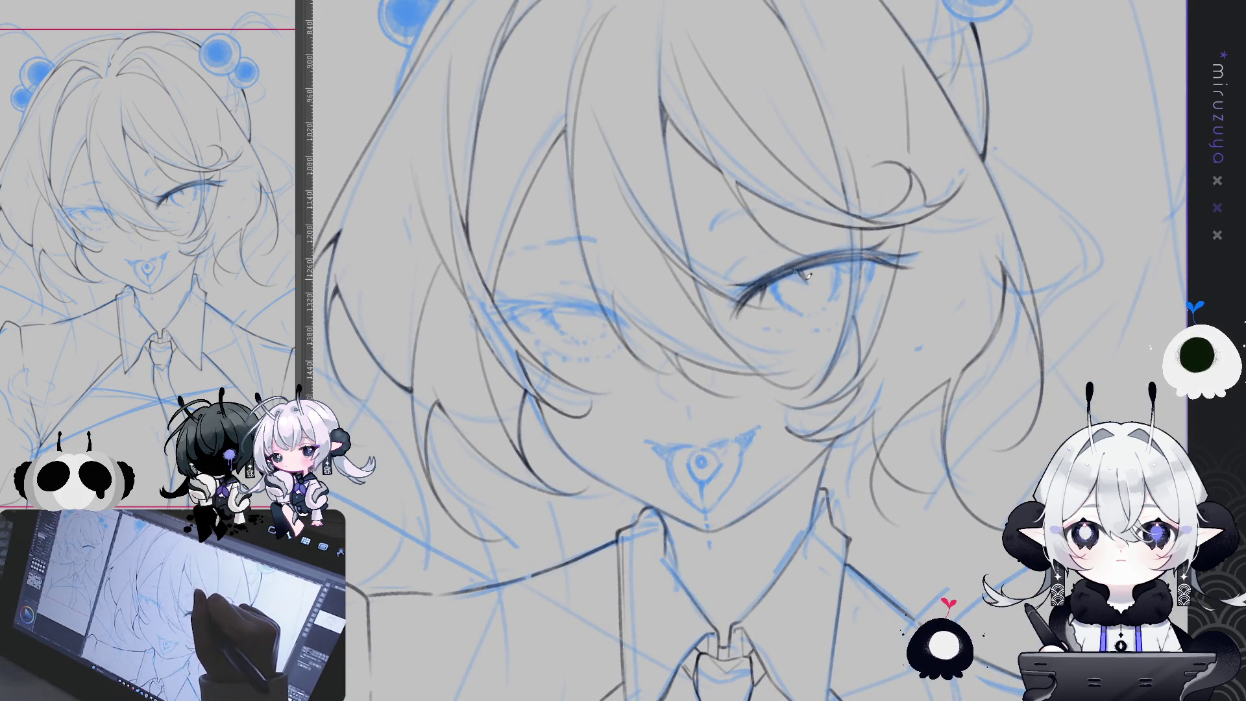
pyautogui.moveTo(804, 272); pyautogui.dragTo(882, 325)
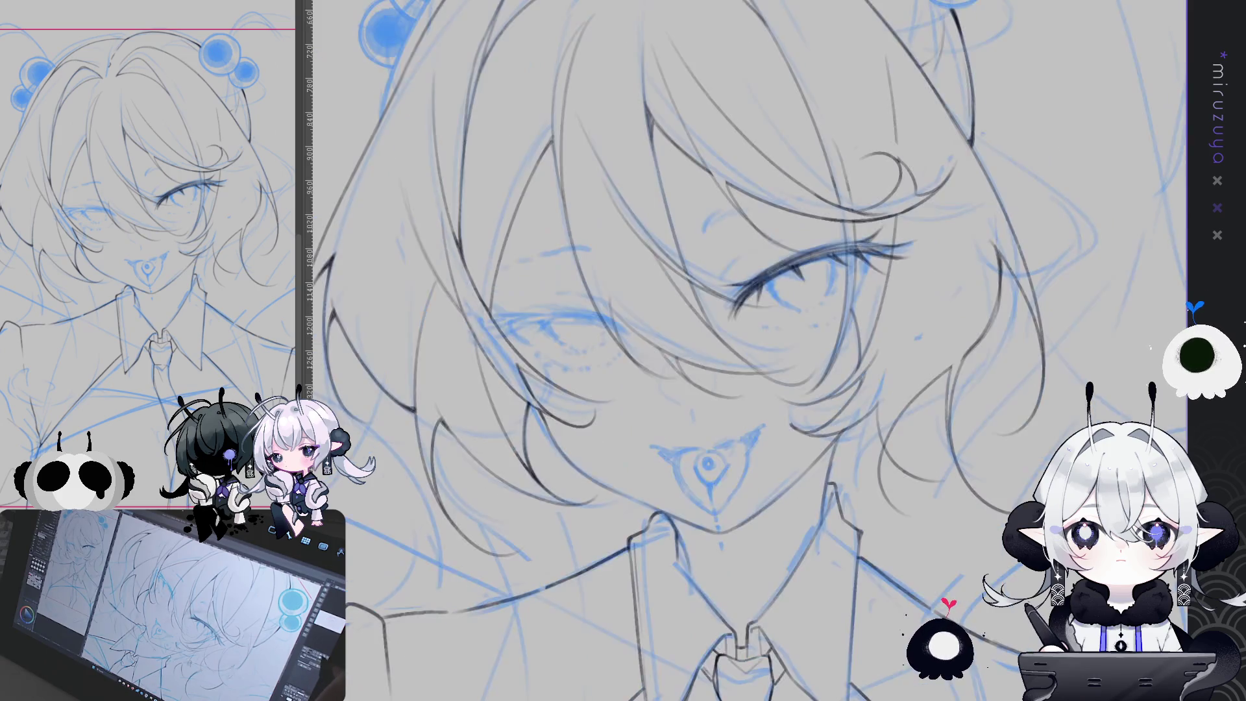
# Straighten the view and add two small highlight marks in the eye.
pyautogui.press('@')
pyautogui.moveTo(814, 188); pyautogui.dragTo(718, 117)
pyautogui.click(675, 209)
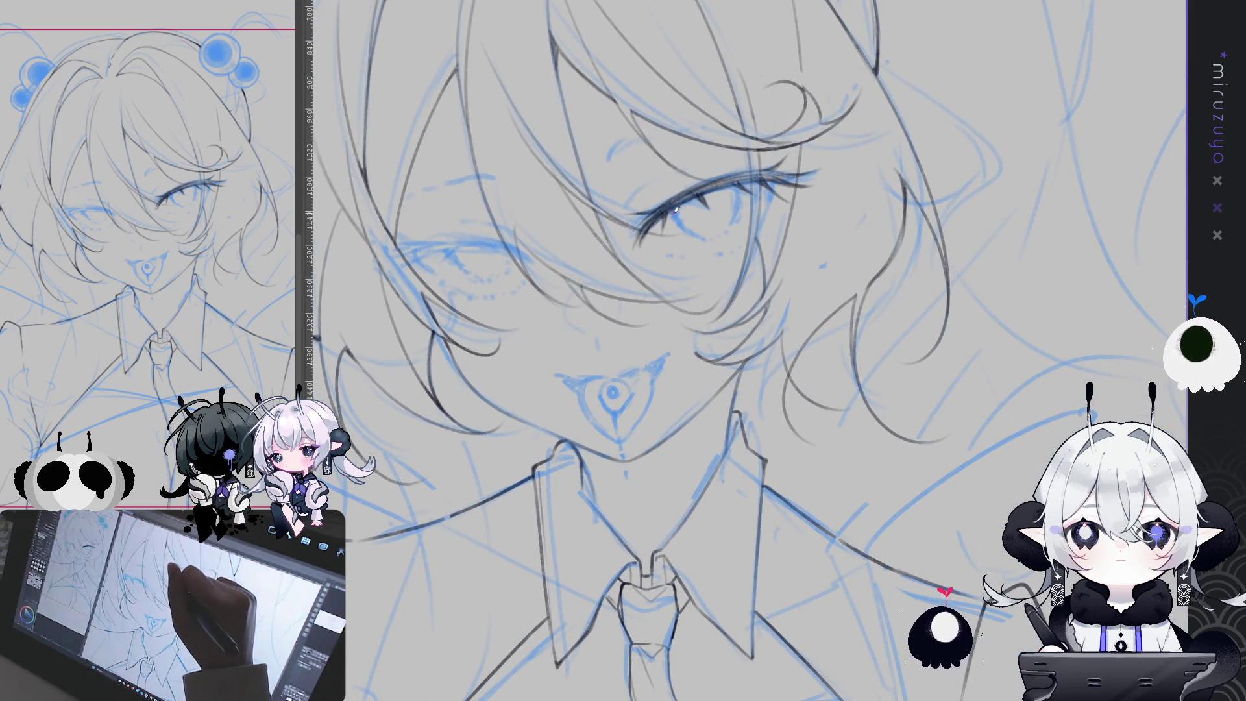
pyautogui.click(673, 209)
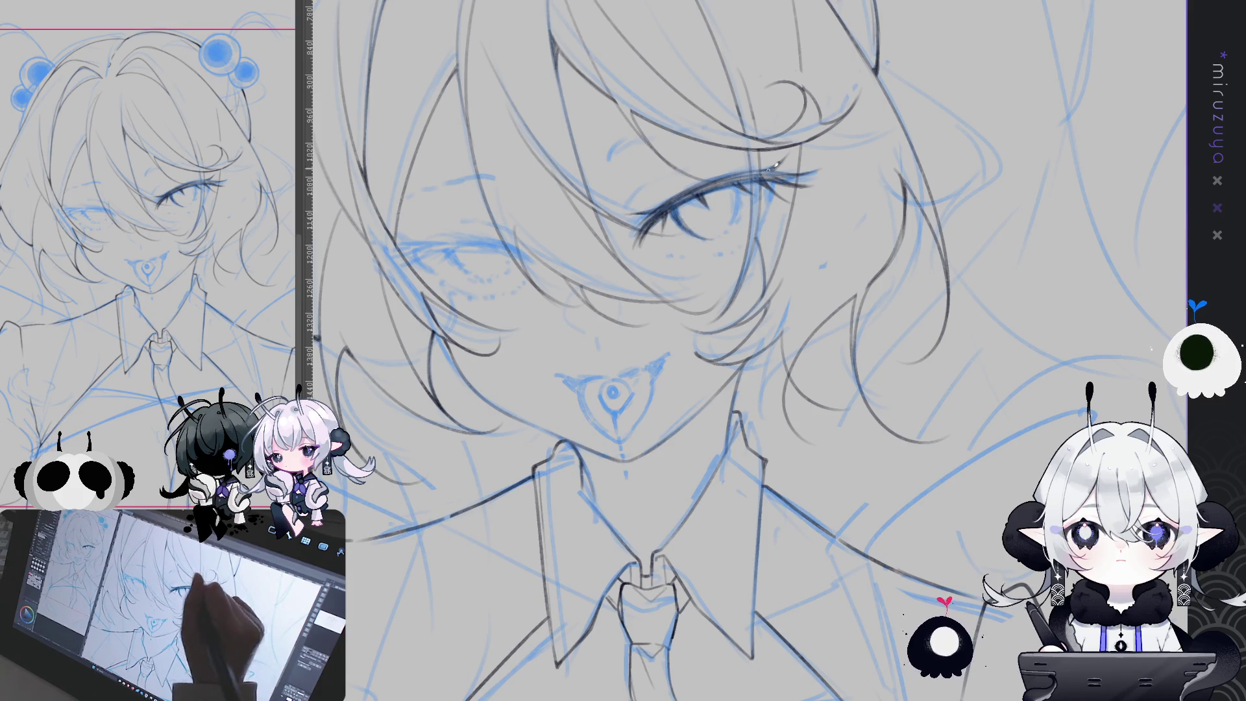
# Mirror the canvas to check proportions, then turn the view 90° sideways.
pyautogui.press('h')
pyautogui.press('-')
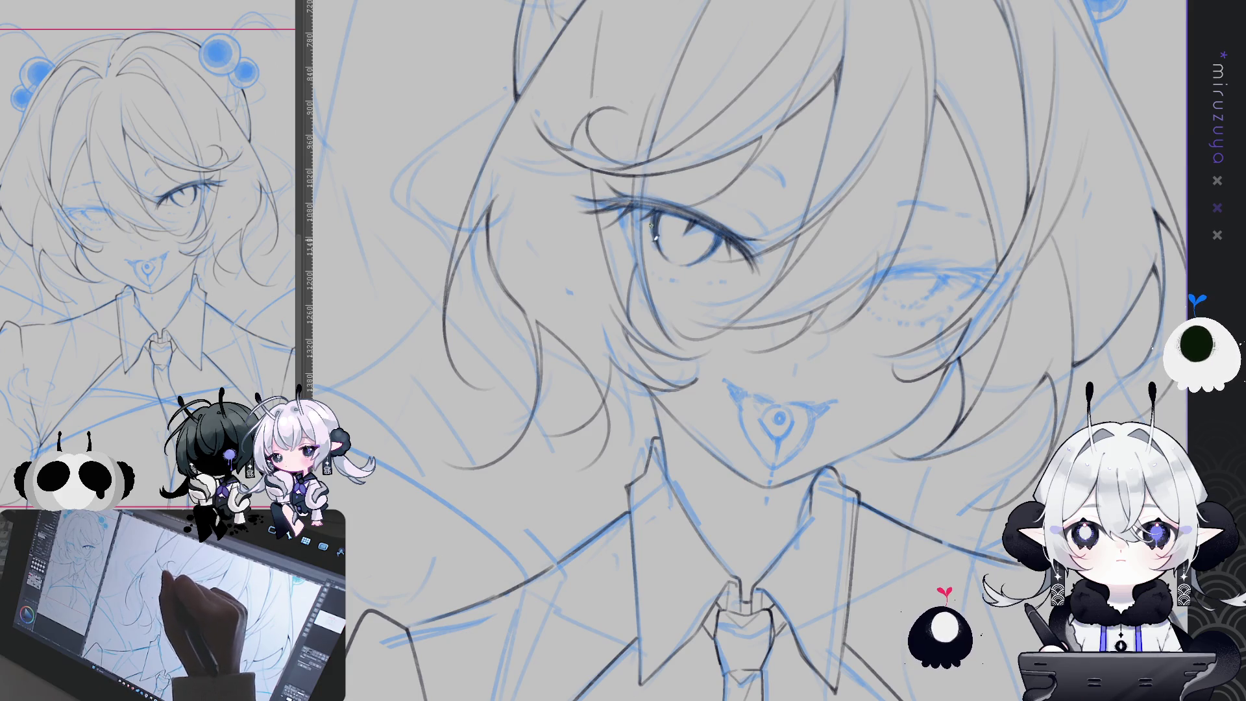
pyautogui.press('h')
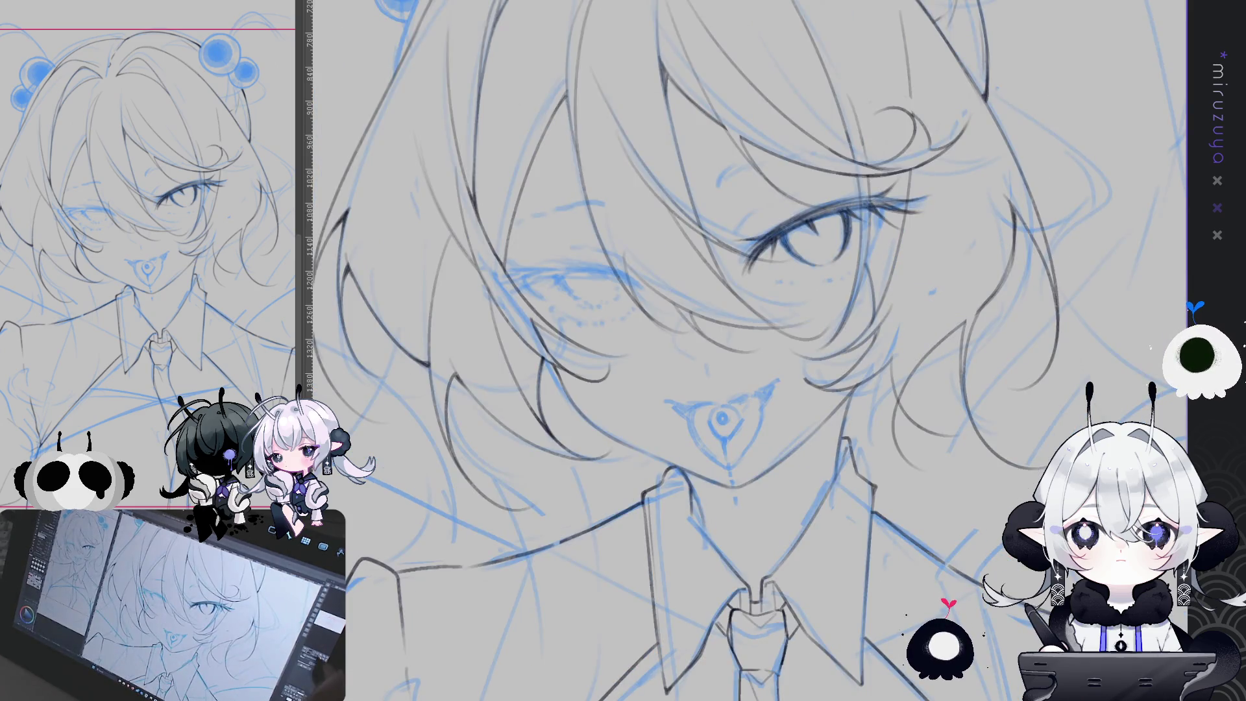
pyautogui.moveTo(925, 276); pyautogui.dragTo(909, 270)
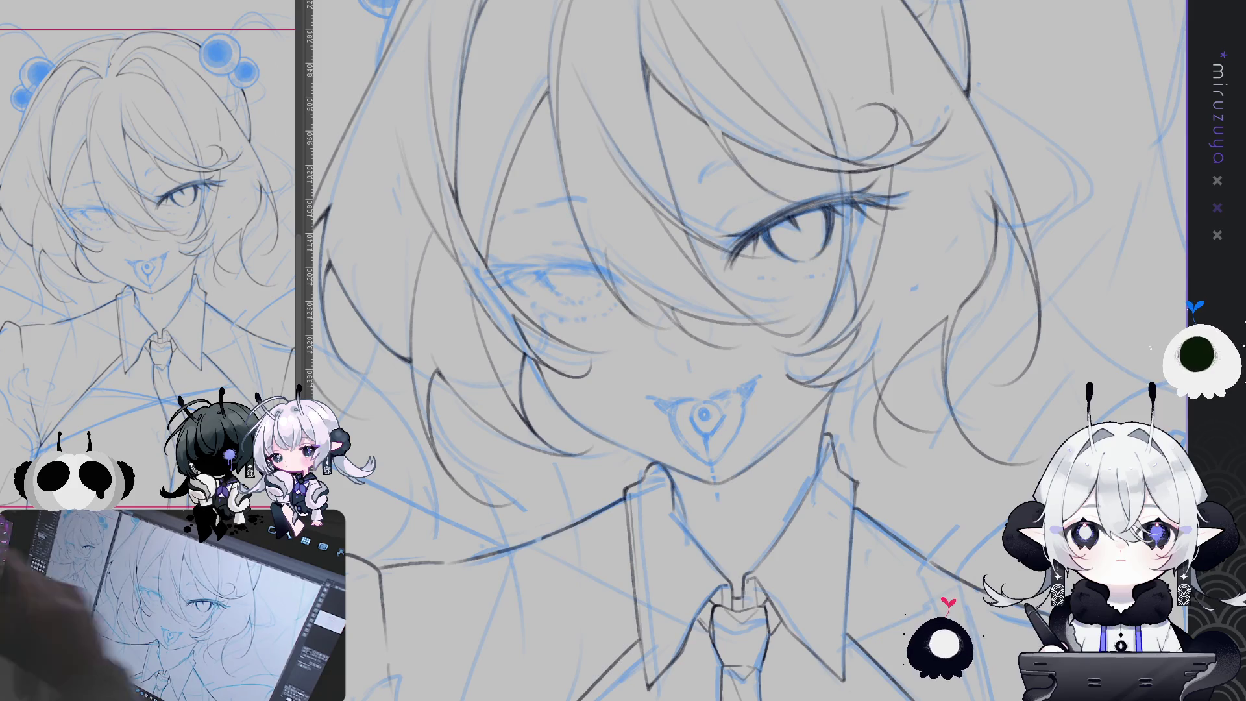
pyautogui.moveTo(1173, 294)
pyautogui.mouseDown()
pyautogui.moveTo(923, 359)
pyautogui.moveTo(832, 349)
pyautogui.moveTo(835, 396)
pyautogui.moveTo(947, 338)
pyautogui.moveTo(1040, 247)
pyautogui.moveTo(820, 245)
pyautogui.mouseUp()
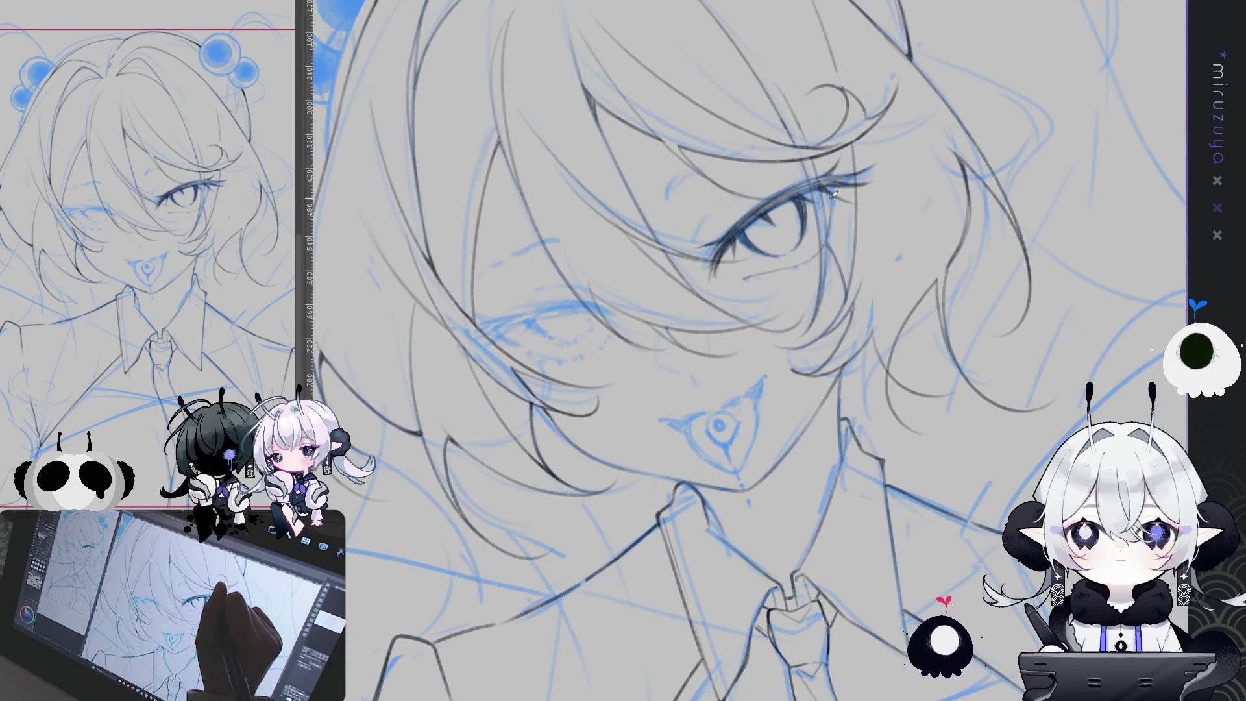
pyautogui.moveTo(988, 213); pyautogui.dragTo(813, 432)
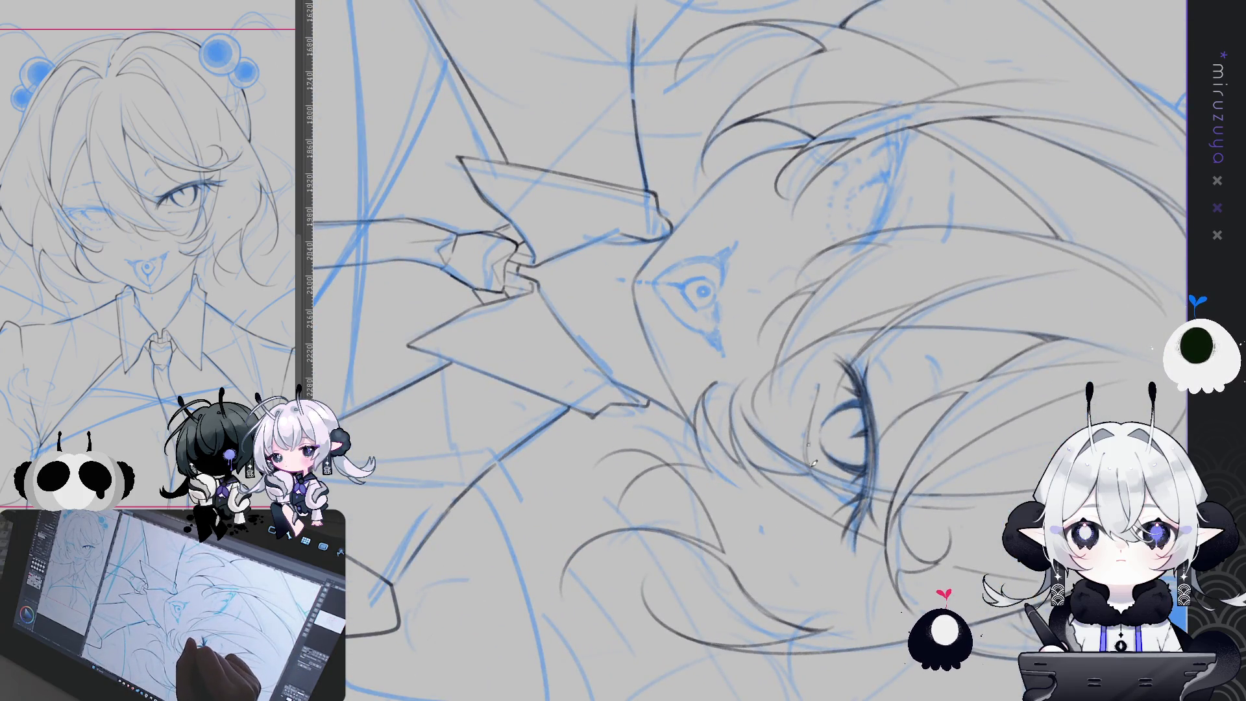
# Rotate the view back upright onto the face and switch to a larger brush size.
pyautogui.moveTo(819, 476); pyautogui.dragTo(928, 221)
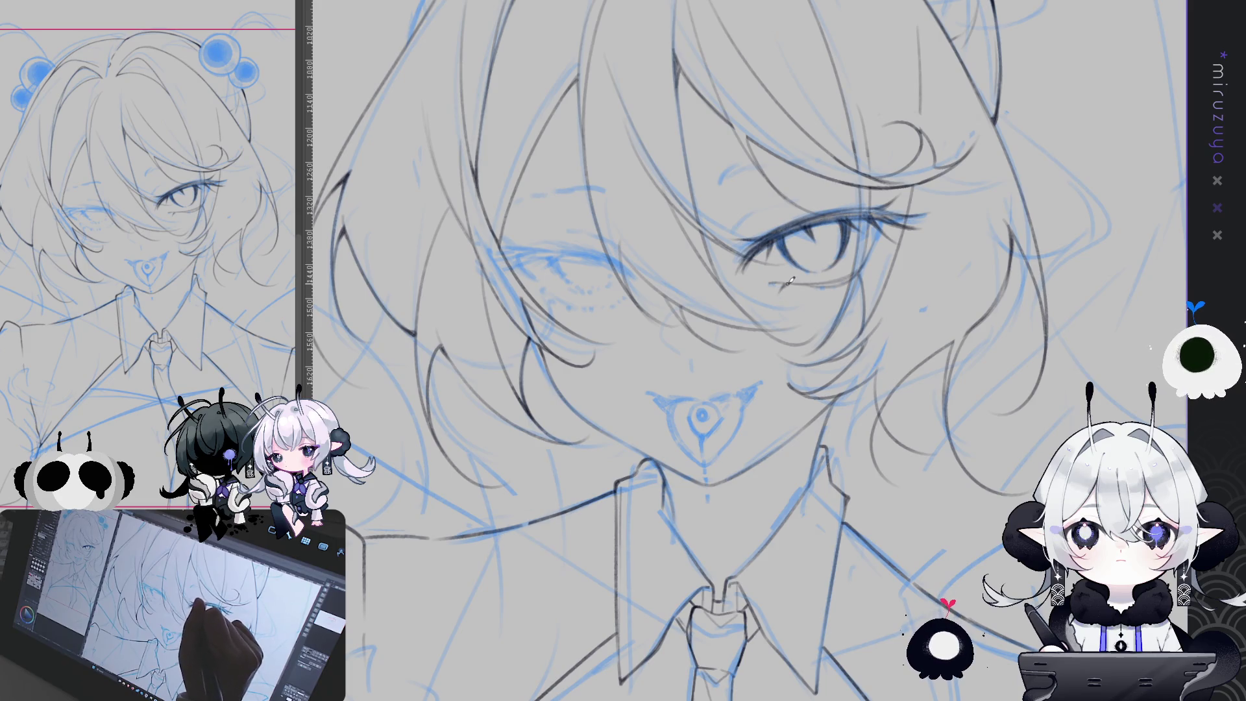
pyautogui.press('e')
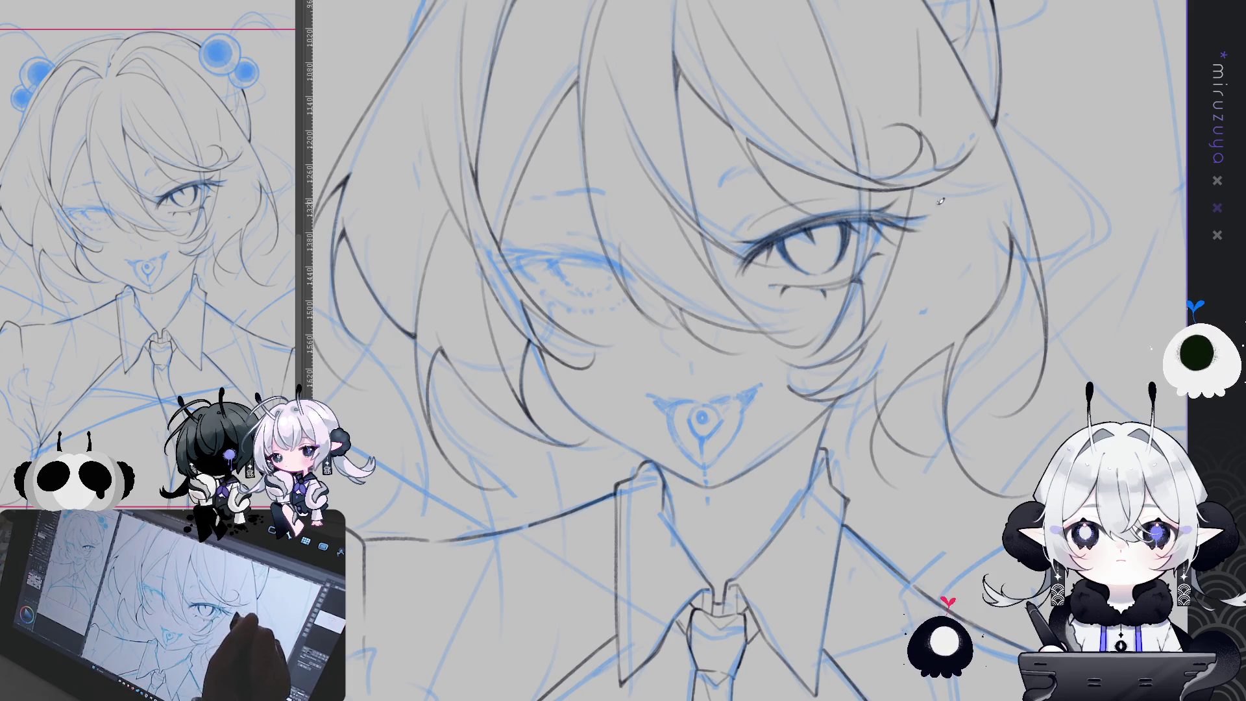
# Zoom onto the open eye, darken its upper lashes, and return the view upright.
pyautogui.moveTo(940, 196); pyautogui.dragTo(653, 284)
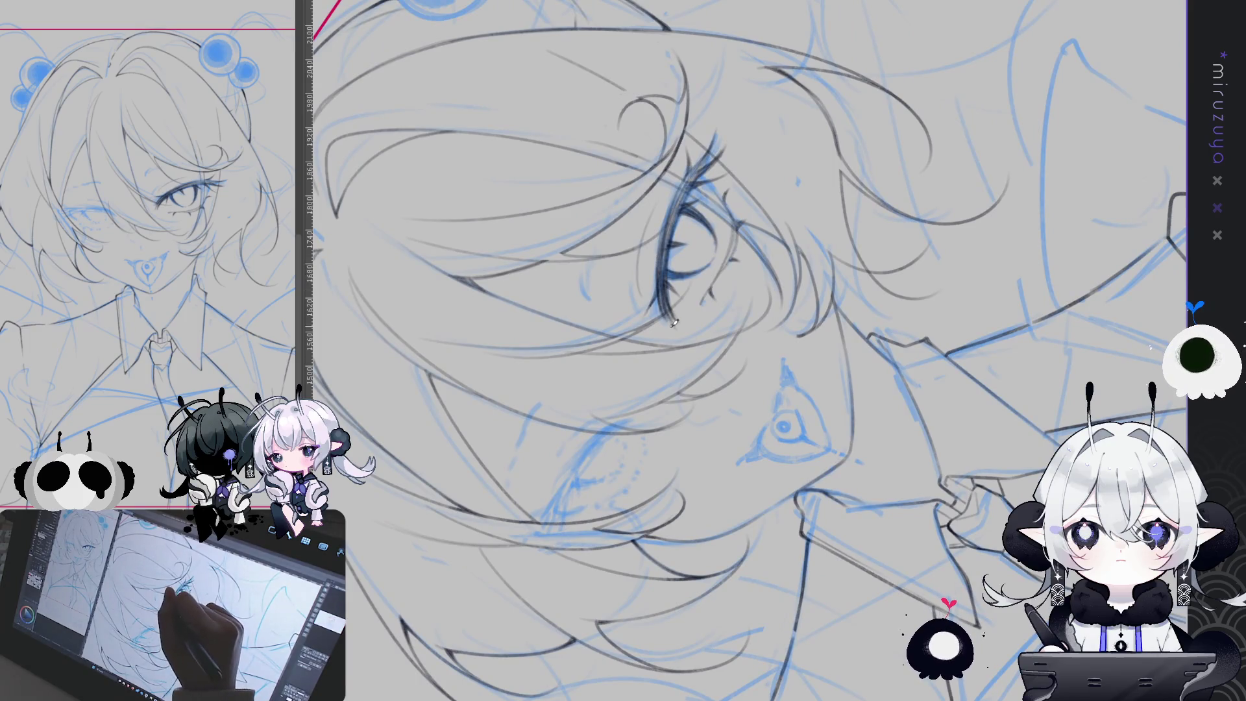
pyautogui.moveTo(685, 182); pyautogui.dragTo(665, 233)
pyautogui.moveTo(917, 158); pyautogui.dragTo(1025, 378)
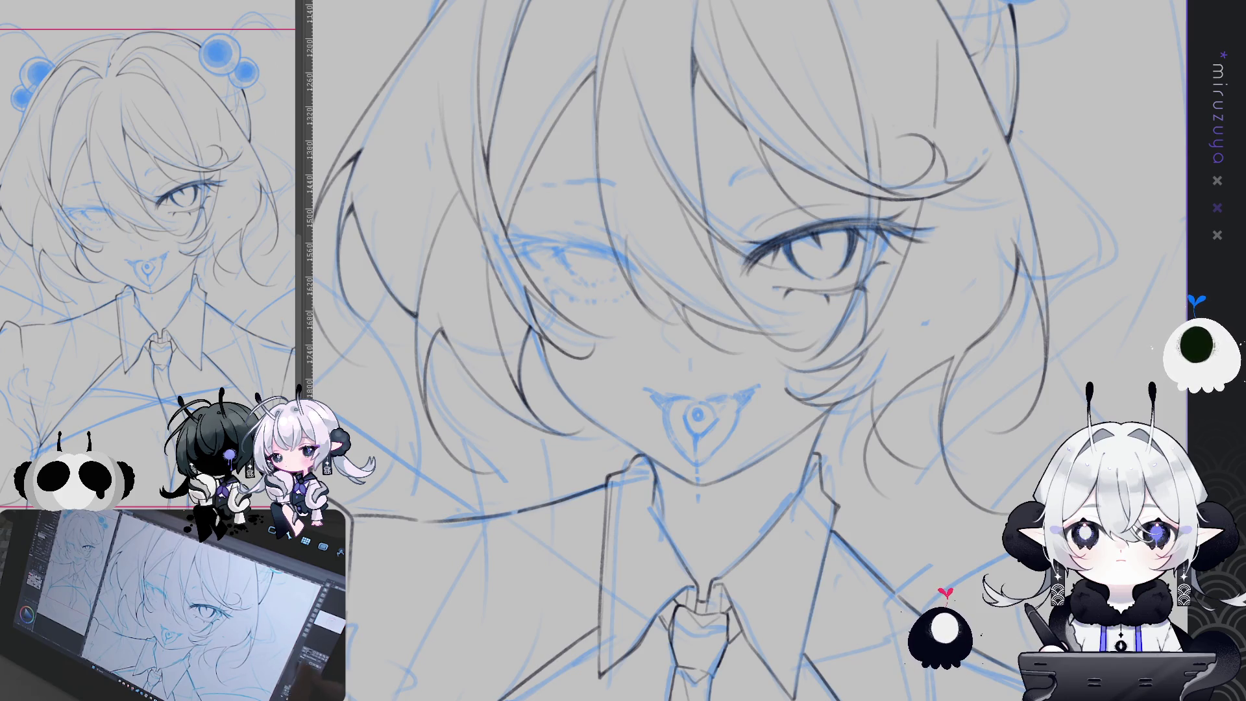
pyautogui.moveTo(838, 481)
pyautogui.mouseDown()
pyautogui.moveTo(874, 591)
pyautogui.moveTo(850, 581)
pyautogui.mouseUp()
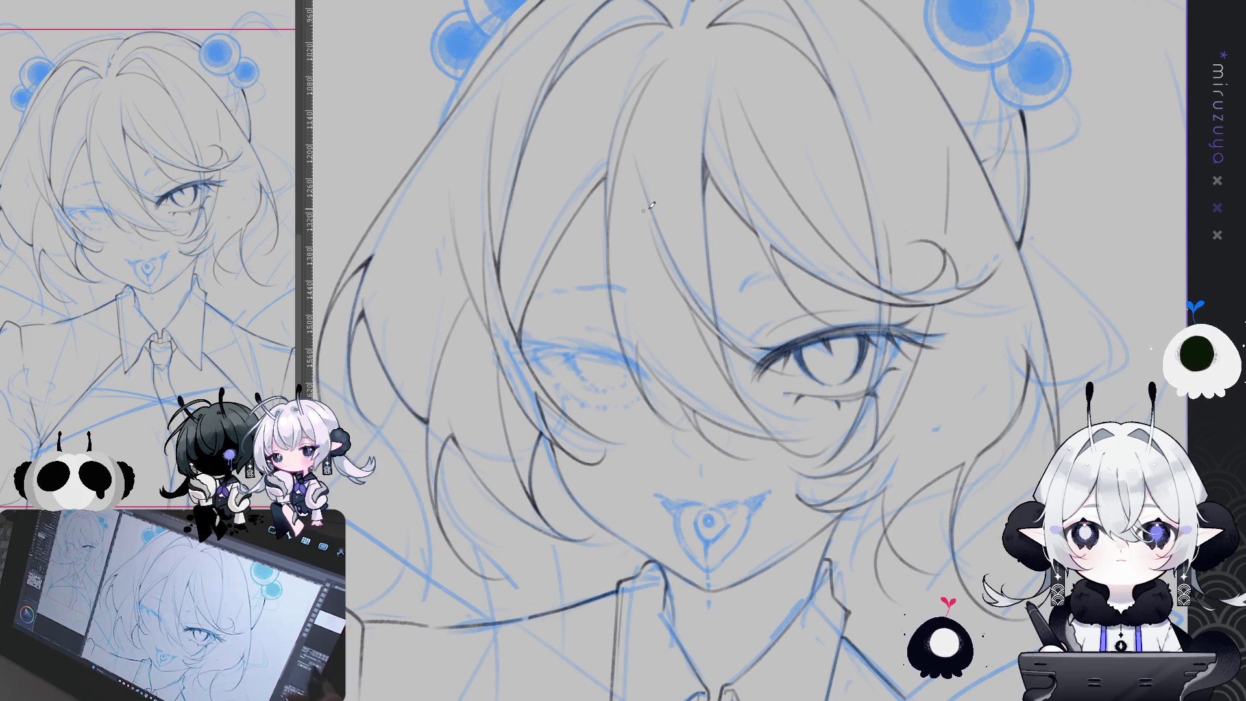
pyautogui.press('-')
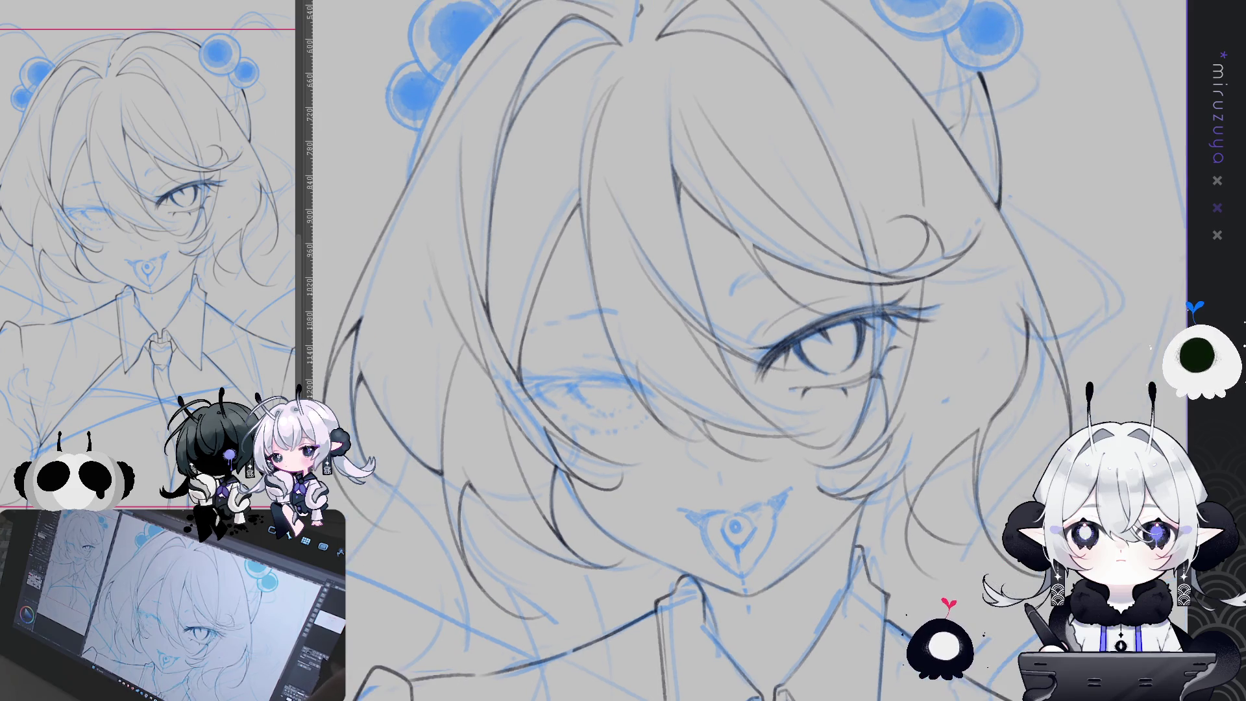
pyautogui.press('h')
pyautogui.press('h')
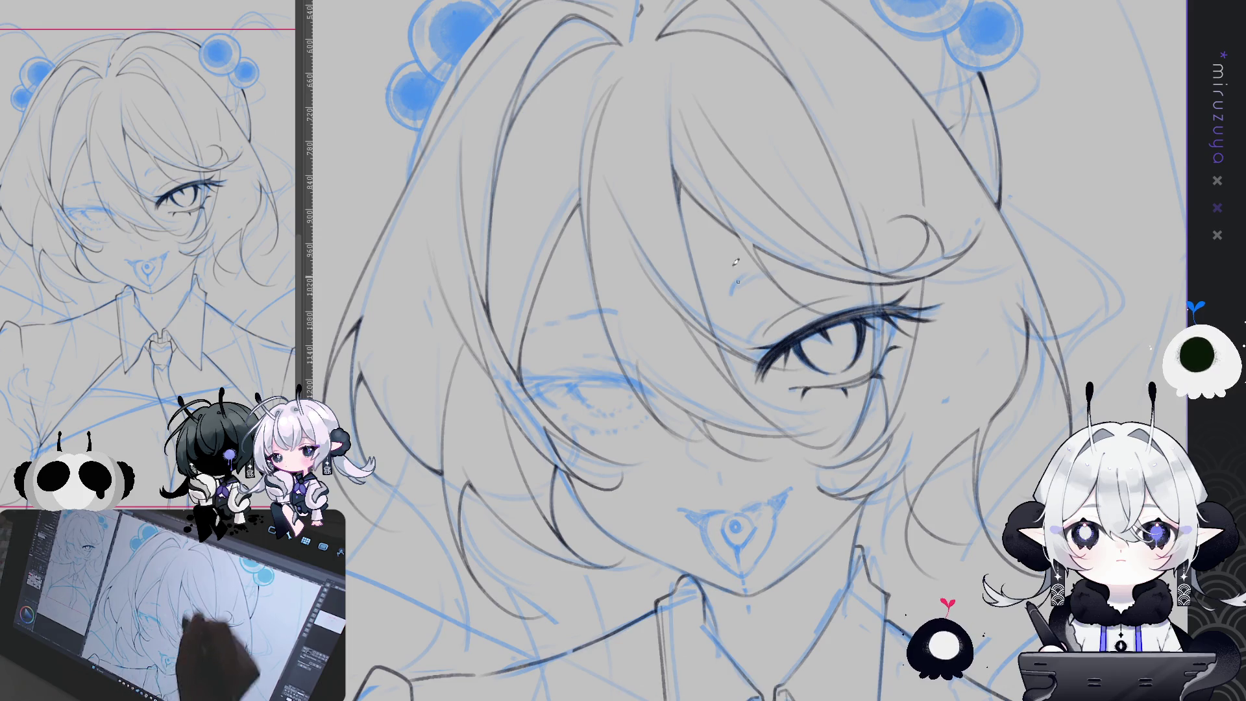
pyautogui.hotkey('ctrl', 'd')
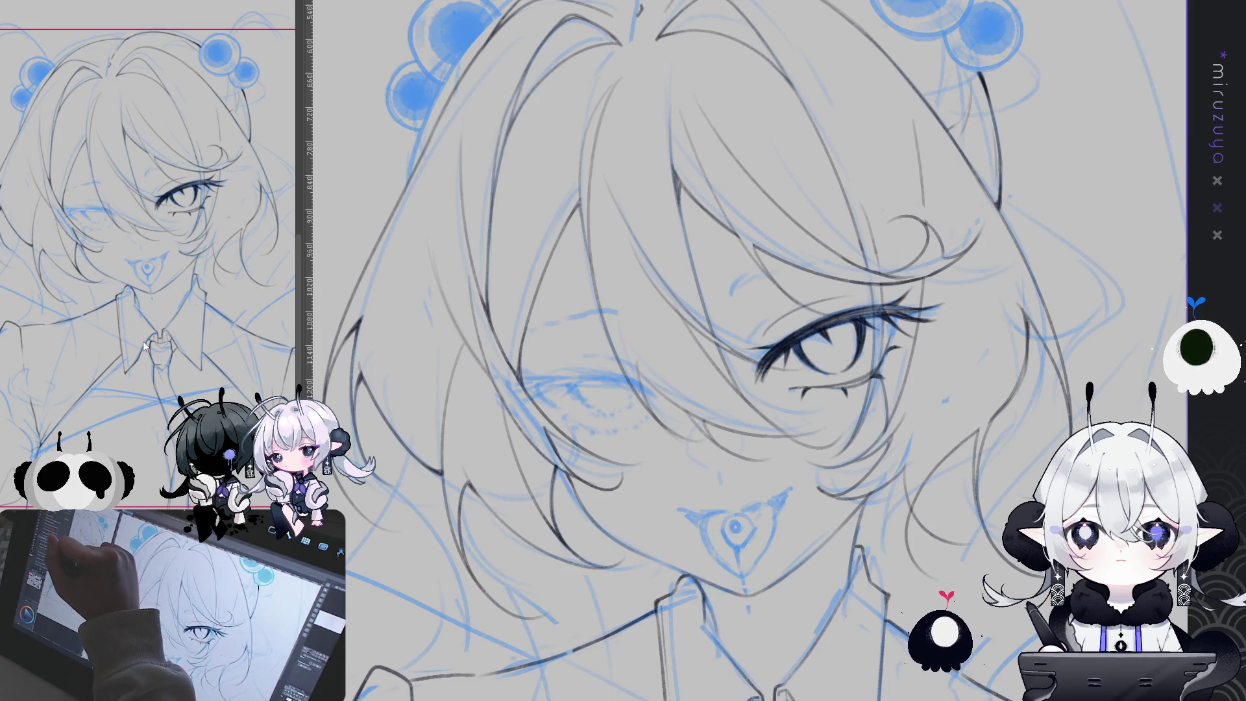
pyautogui.hotkey('ctrl', 't')
pyautogui.moveTo(883, 351); pyautogui.dragTo(639, 366)
pyautogui.moveTo(657, 312); pyautogui.dragTo(665, 312)
pyautogui.moveTo(655, 358); pyautogui.dragTo(656, 357)
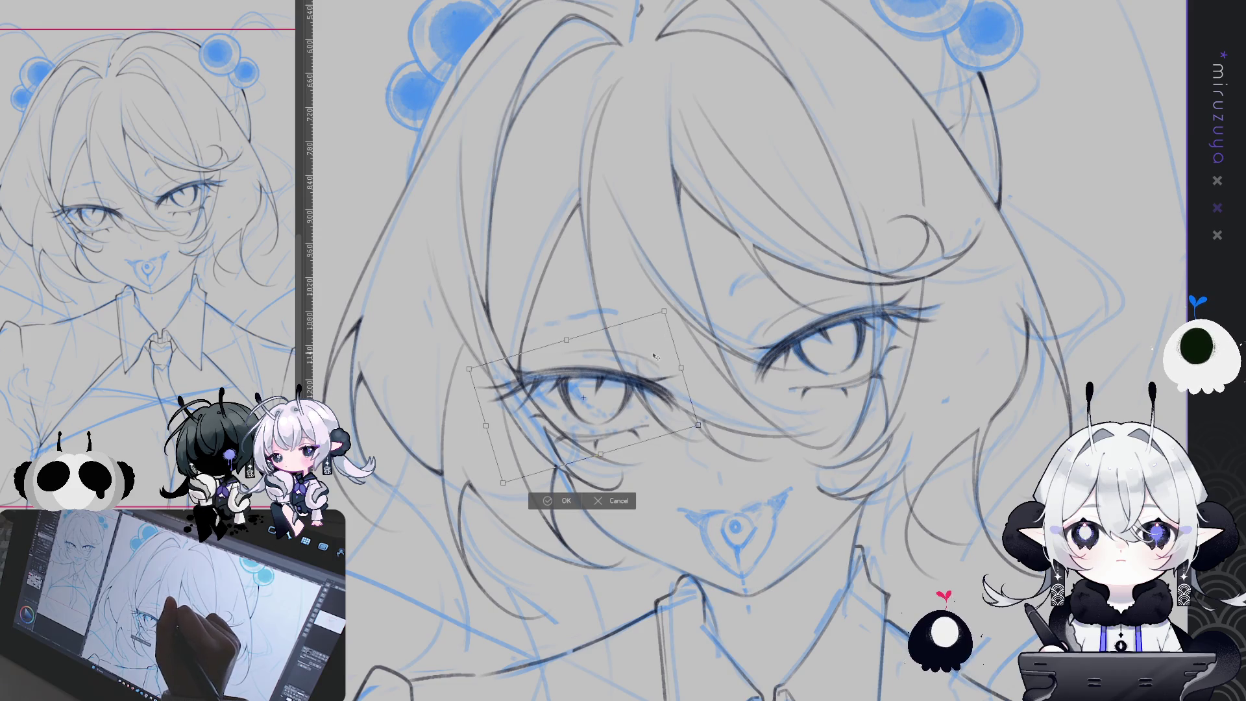
pyautogui.click(617, 501)
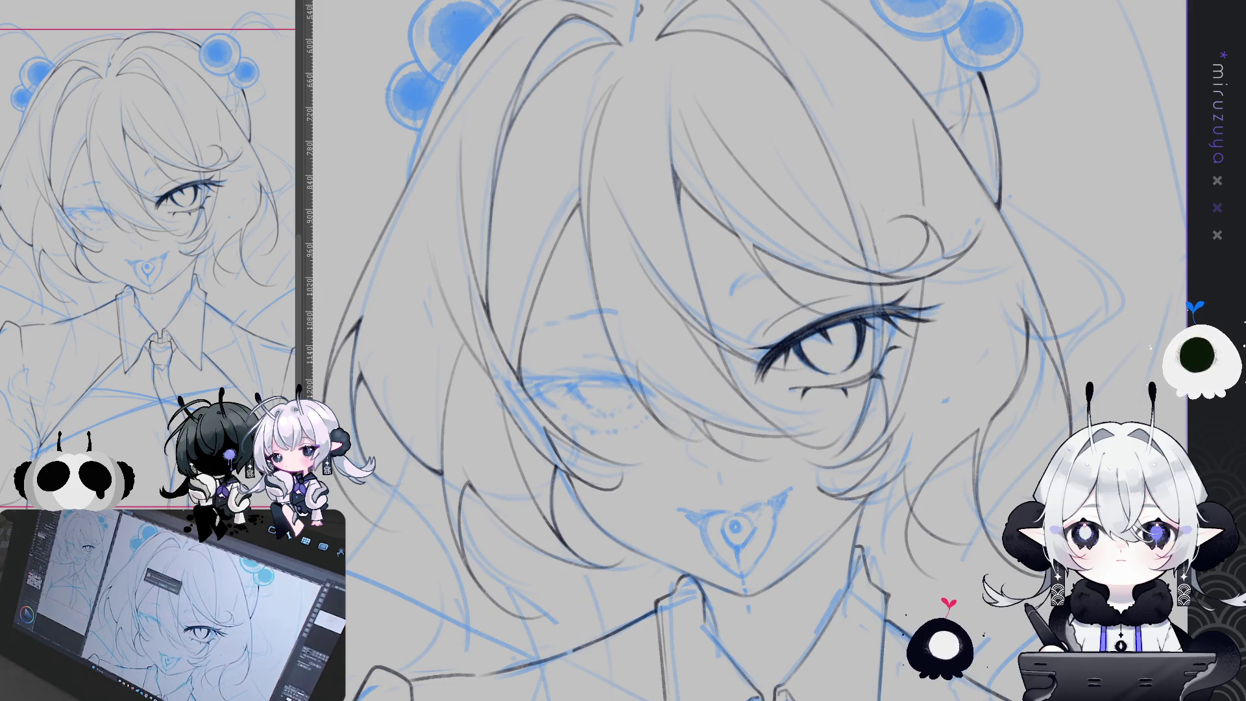
pyautogui.press('h')
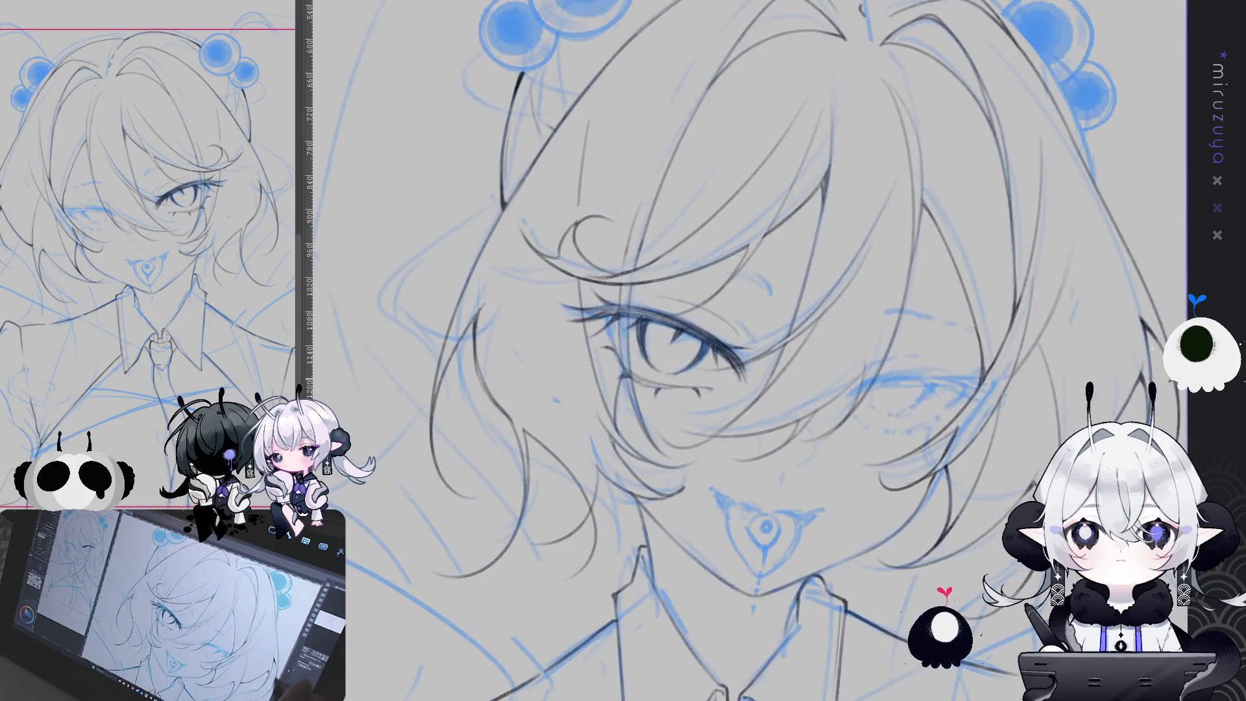
# Ink the closed eye's eyelid line with several overlapping strokes.
pyautogui.scroll(2, 747, 351)
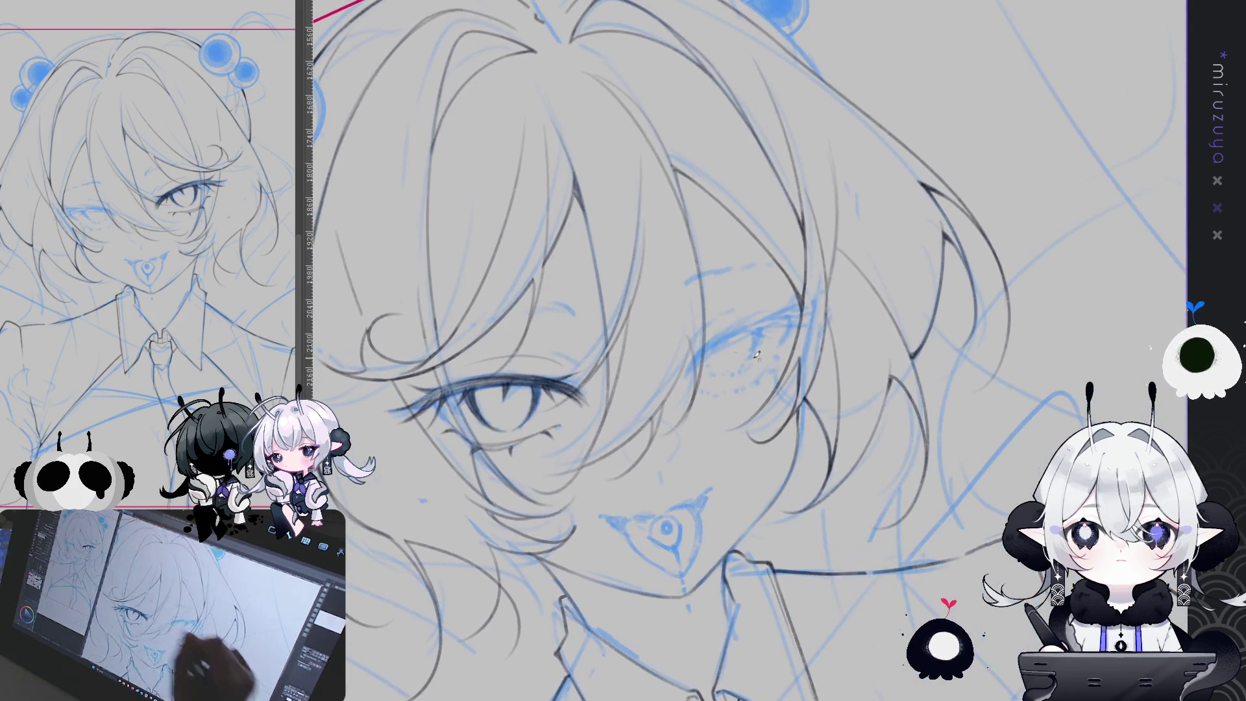
pyautogui.moveTo(691, 376); pyautogui.dragTo(763, 321)
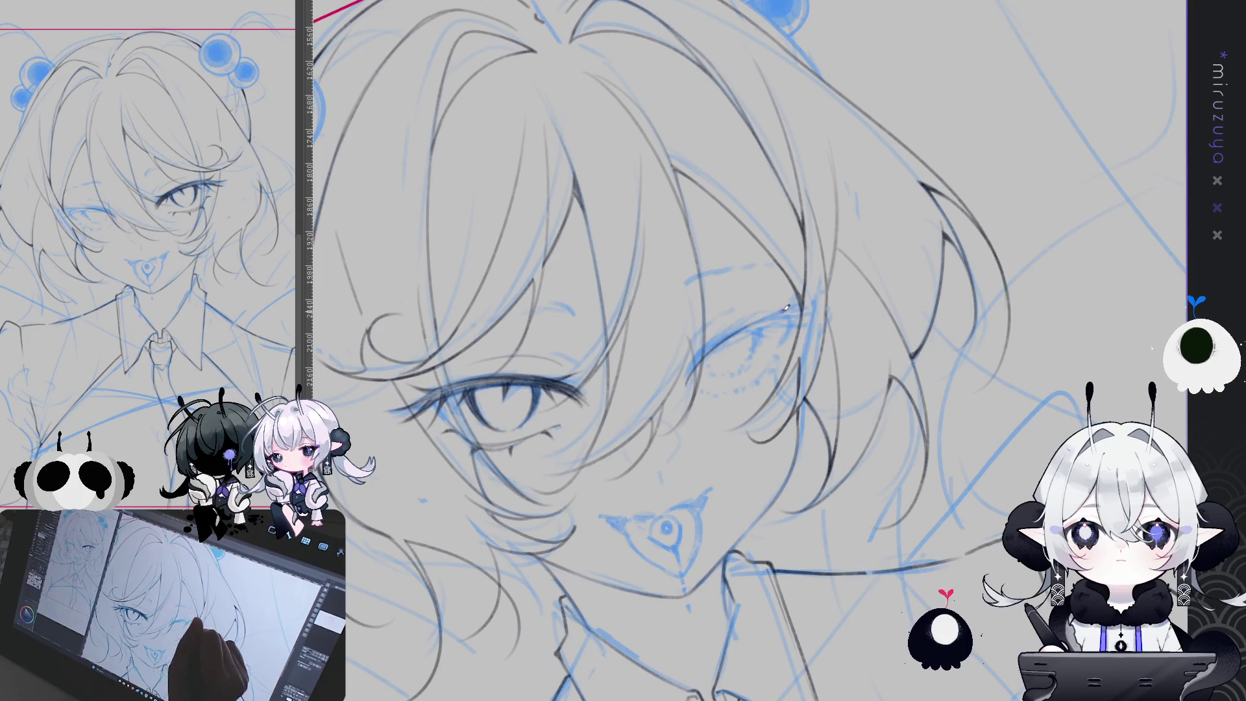
pyautogui.moveTo(691, 377); pyautogui.dragTo(782, 317)
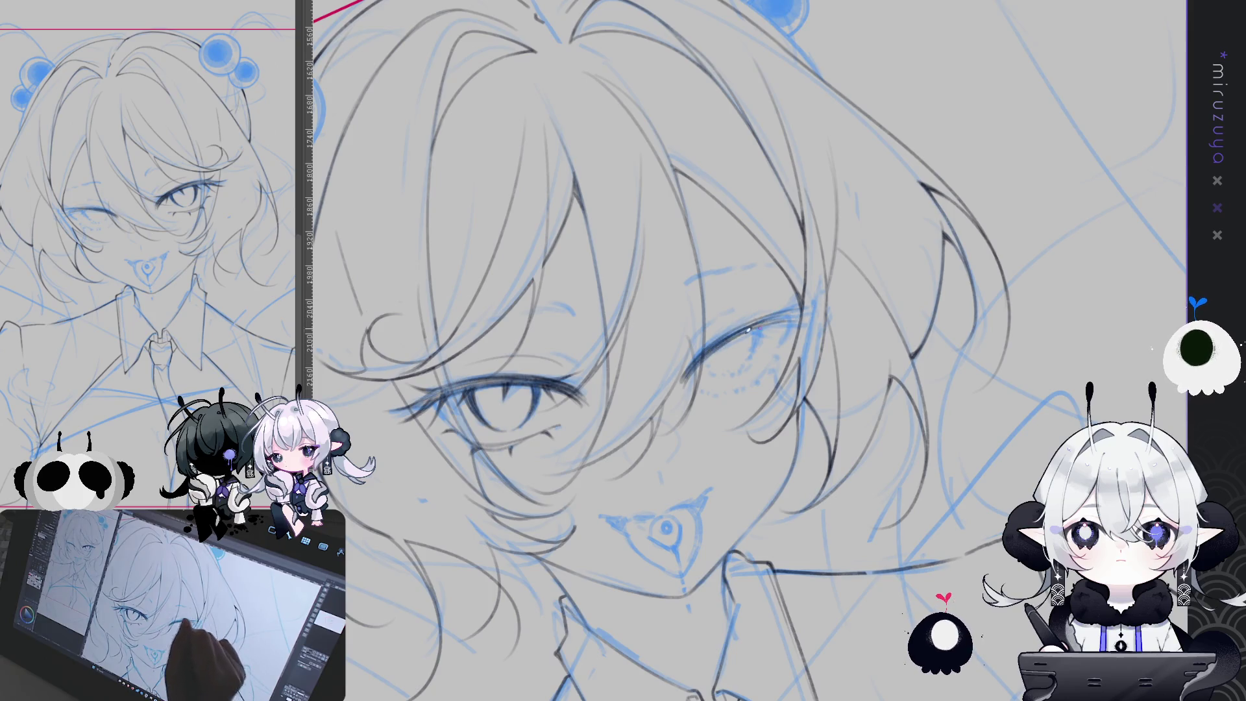
pyautogui.moveTo(679, 380); pyautogui.dragTo(769, 312)
pyautogui.moveTo(678, 376); pyautogui.dragTo(766, 320)
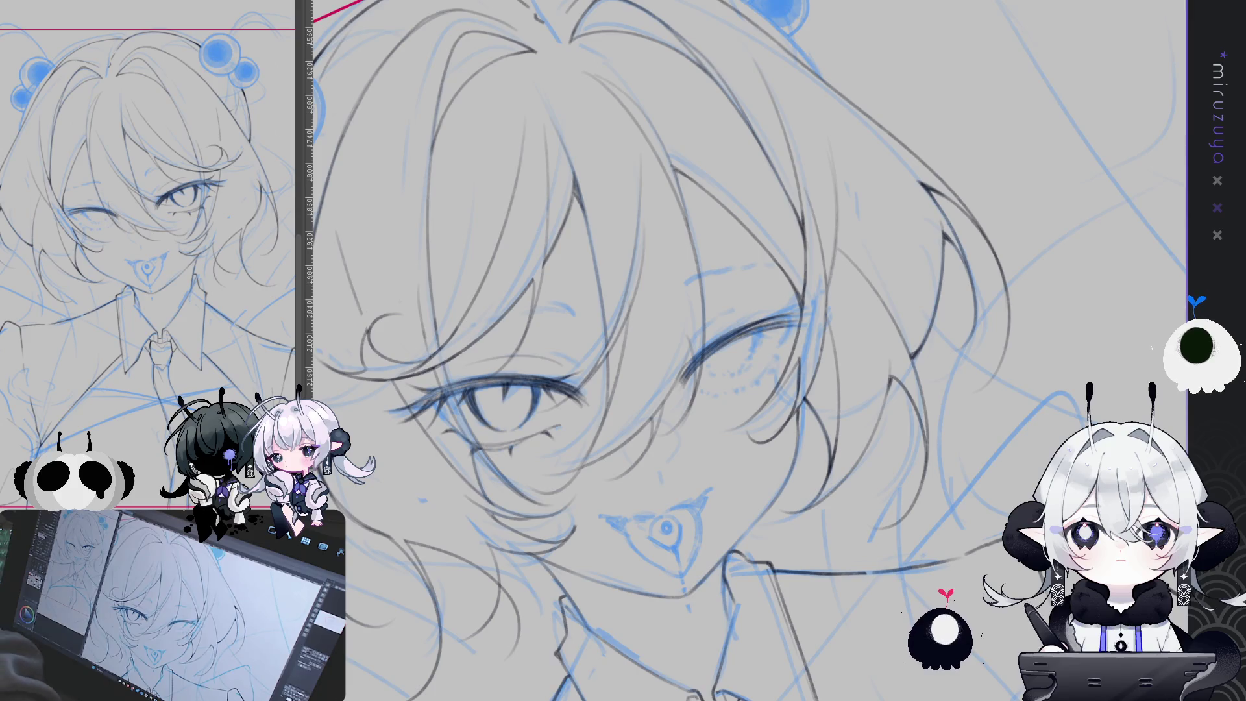
# Flip the canvas back and forth and pan to bring both eyes into view.
pyautogui.scroll(3, 612, 429)
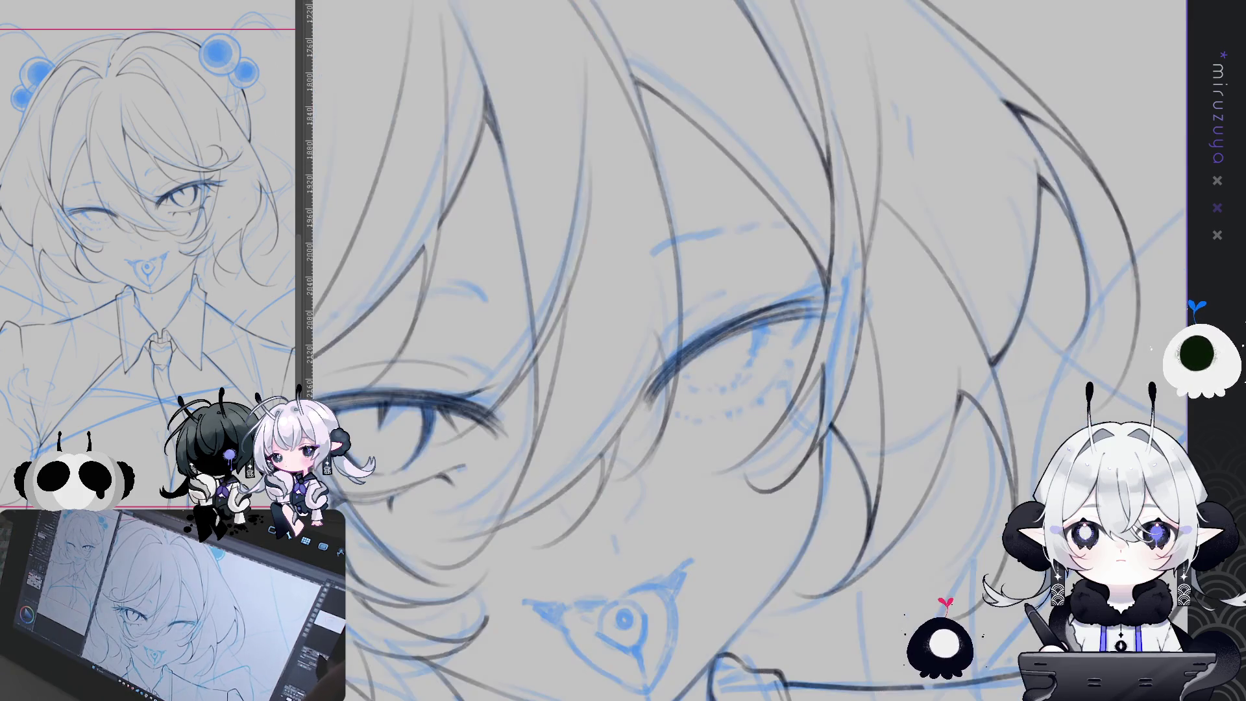
pyautogui.scroll(-3, 1018, 419)
pyautogui.press('h')
pyautogui.scroll(3, 1018, 418)
pyautogui.press('h')
pyautogui.scroll(3, 733, 258)
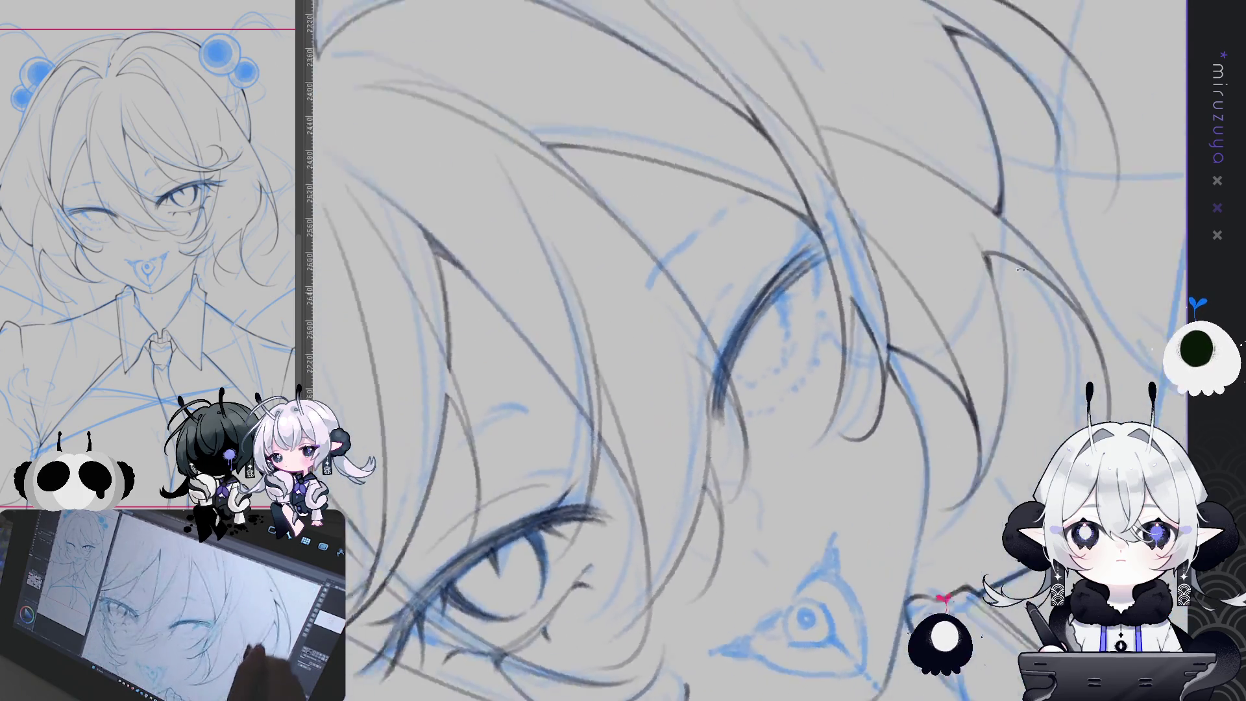
pyautogui.moveTo(733, 257); pyautogui.dragTo(747, 280)
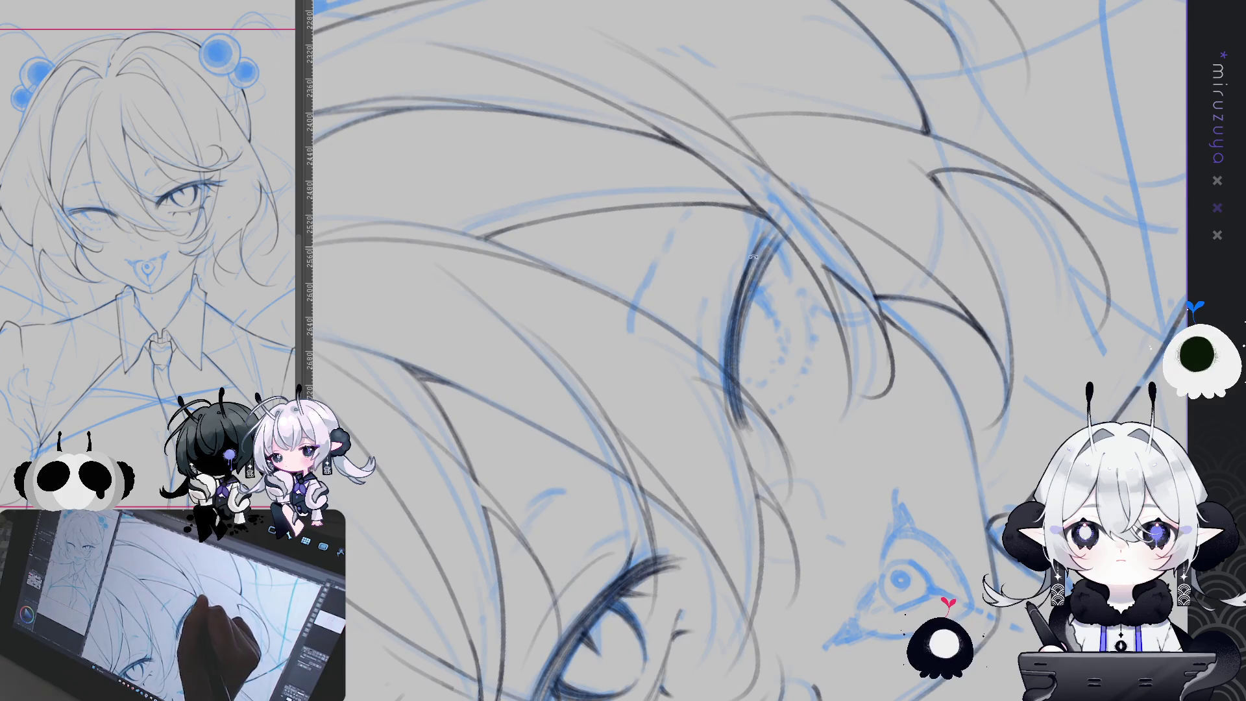
pyautogui.scroll(-2, 747, 280)
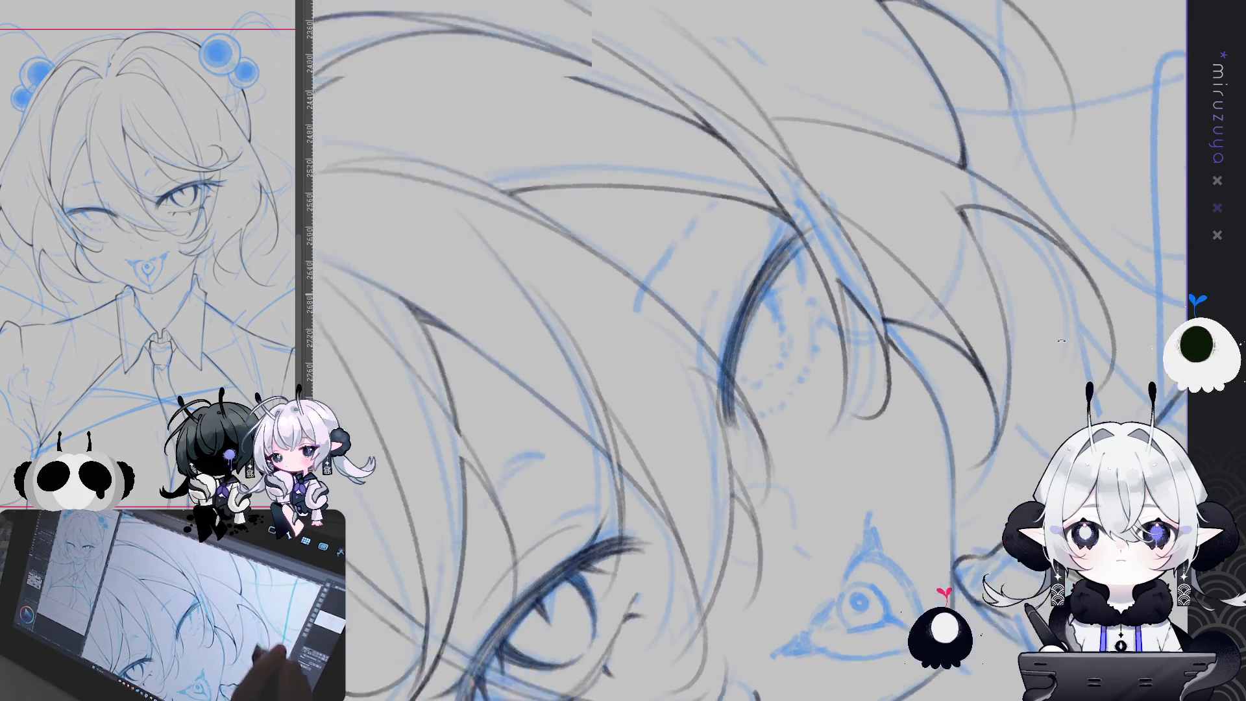
pyautogui.press('h')
pyautogui.moveTo(682, 539); pyautogui.dragTo(652, 316)
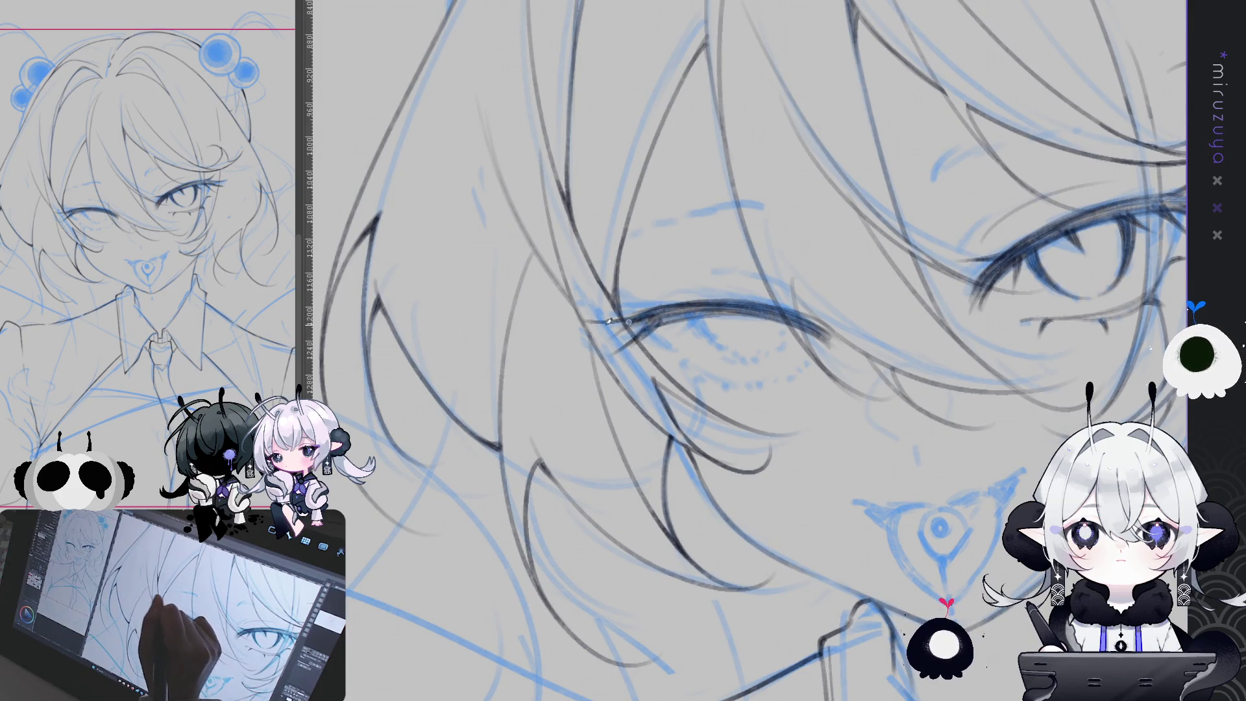
pyautogui.moveTo(689, 301); pyautogui.dragTo(663, 394)
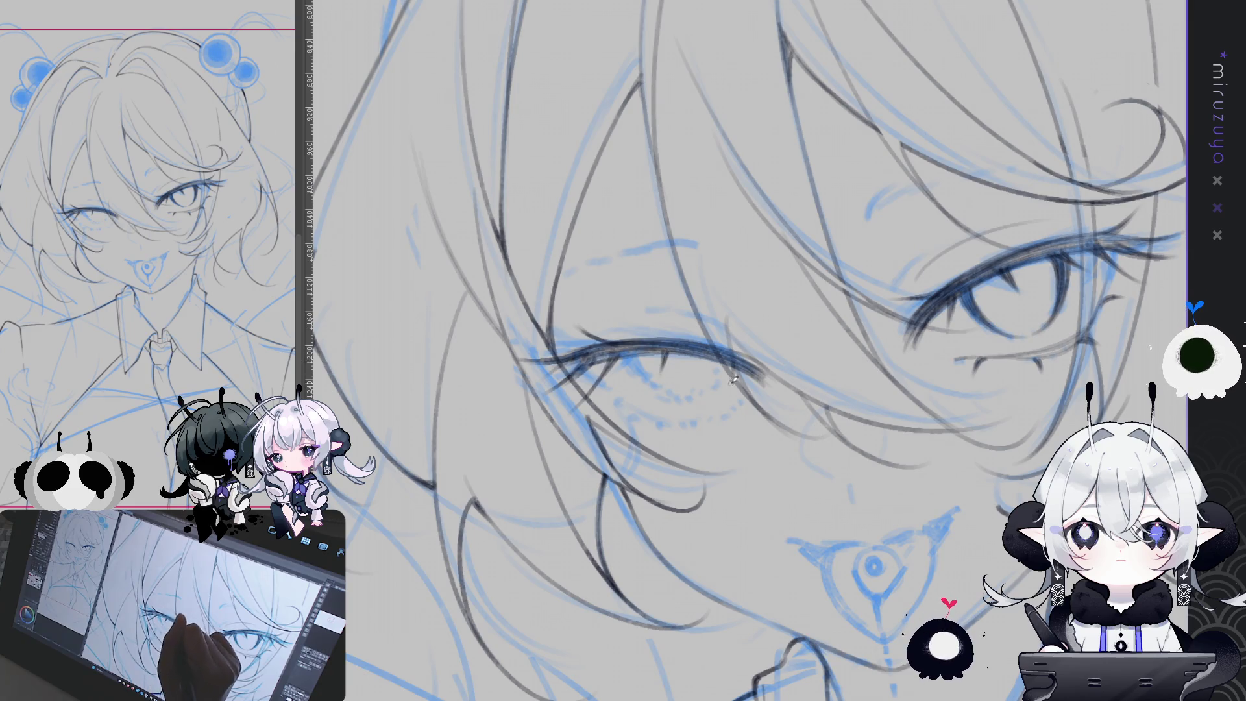
# Darken the end of the closed eyelid line, add a short stroke, then reset rotation and zoom in.
pyautogui.moveTo(722, 343); pyautogui.dragTo(763, 359)
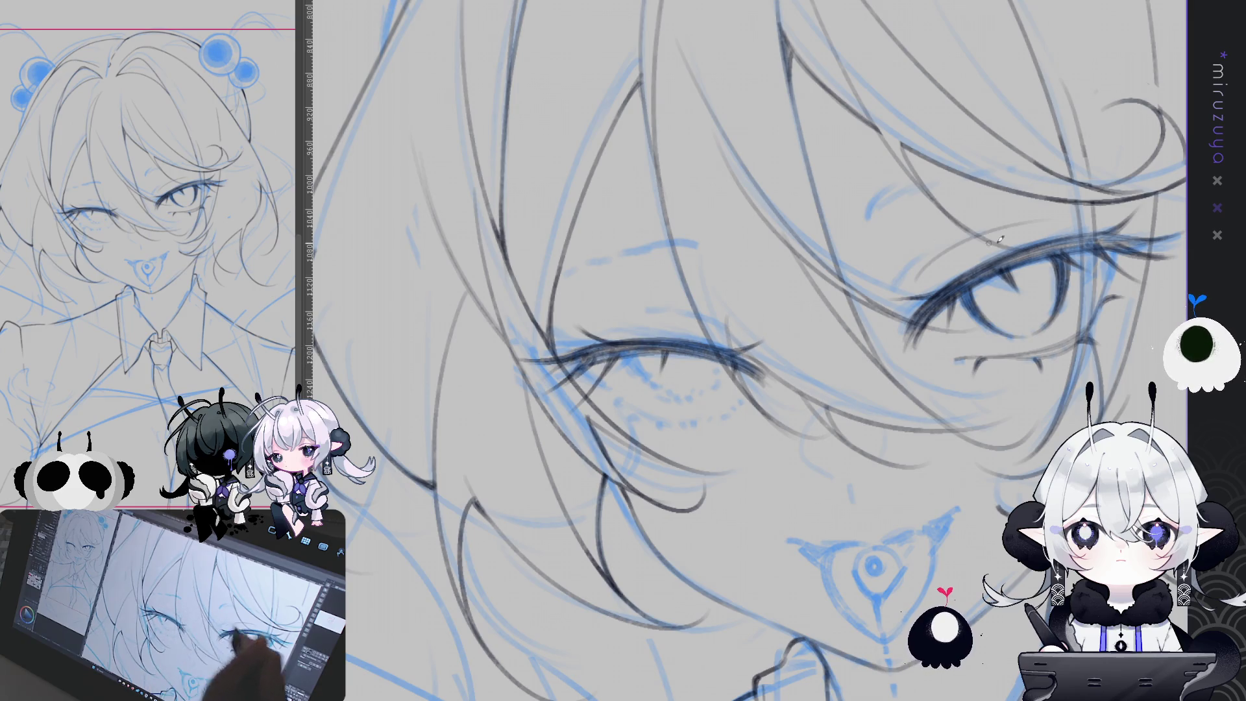
pyautogui.moveTo(893, 544)
pyautogui.mouseDown()
pyautogui.moveTo(980, 417)
pyautogui.moveTo(984, 304)
pyautogui.moveTo(969, 255)
pyautogui.mouseUp()
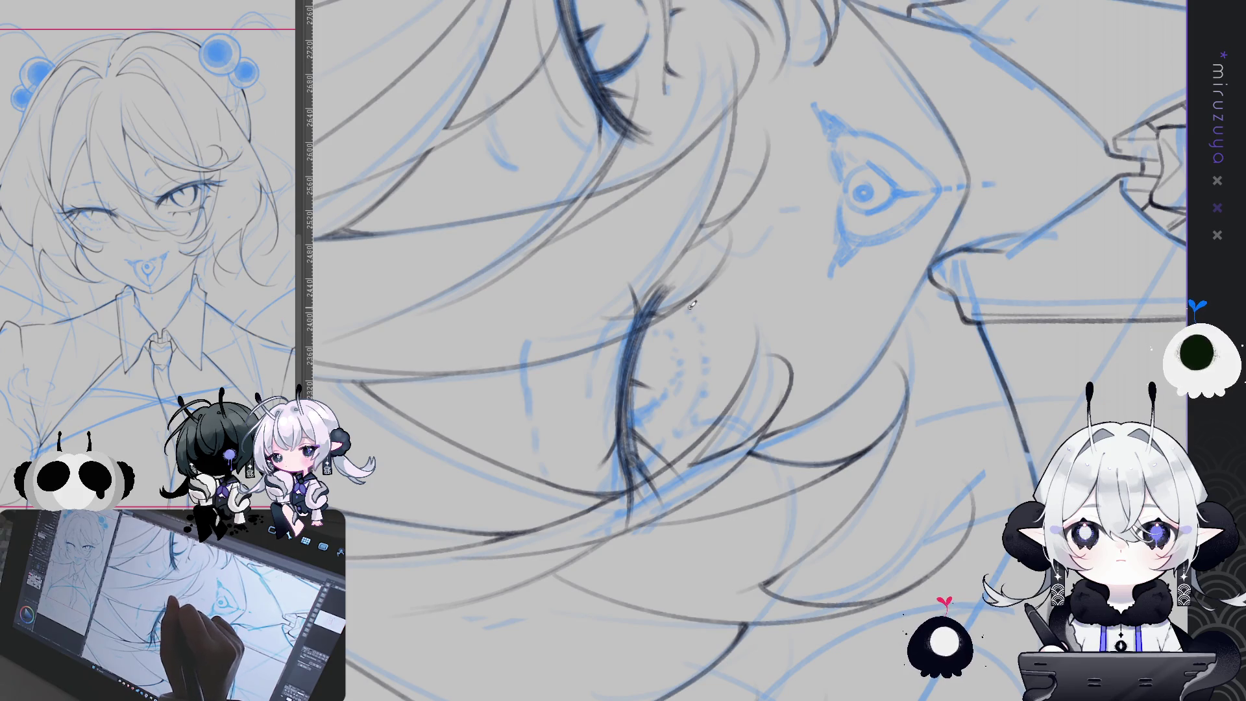
pyautogui.moveTo(691, 302); pyautogui.dragTo(699, 340)
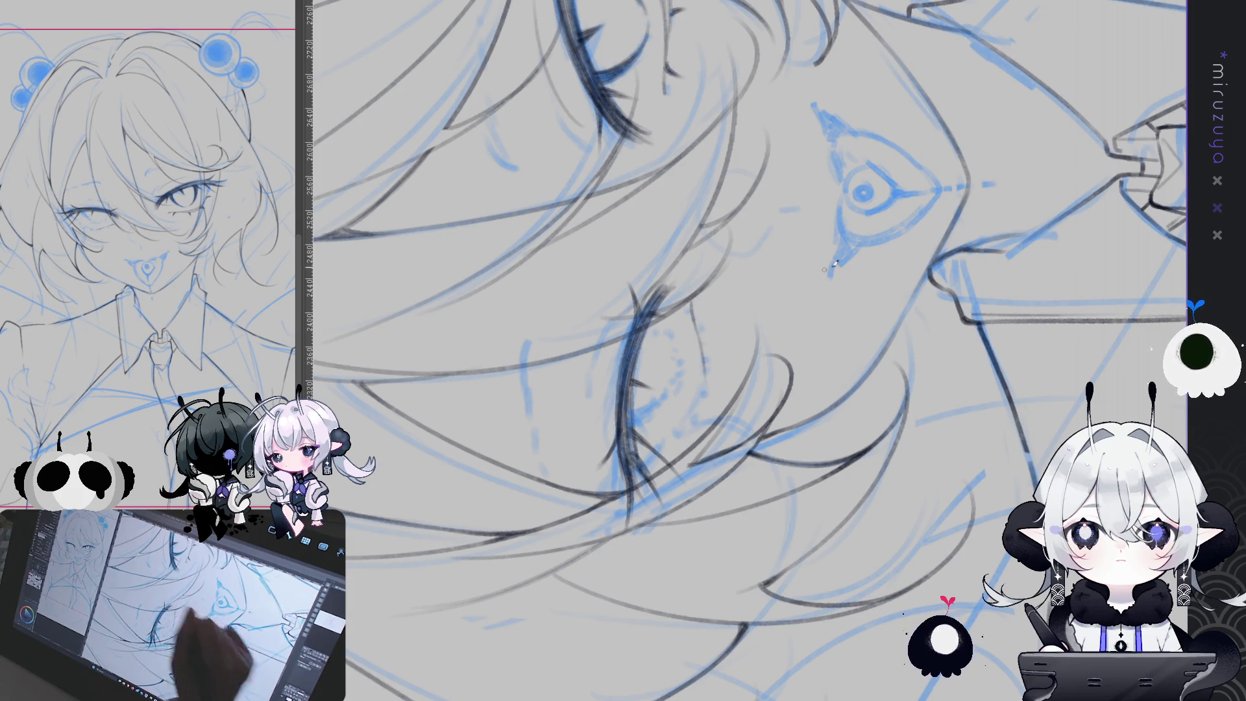
pyautogui.hotkey('ctrl', '@')
pyautogui.hotkey('ctrl', '+')
pyautogui.moveTo(746, 351)
pyautogui.mouseDown()
pyautogui.moveTo(712, 304)
pyautogui.moveTo(710, 354)
pyautogui.moveTo(792, 438)
pyautogui.mouseUp()
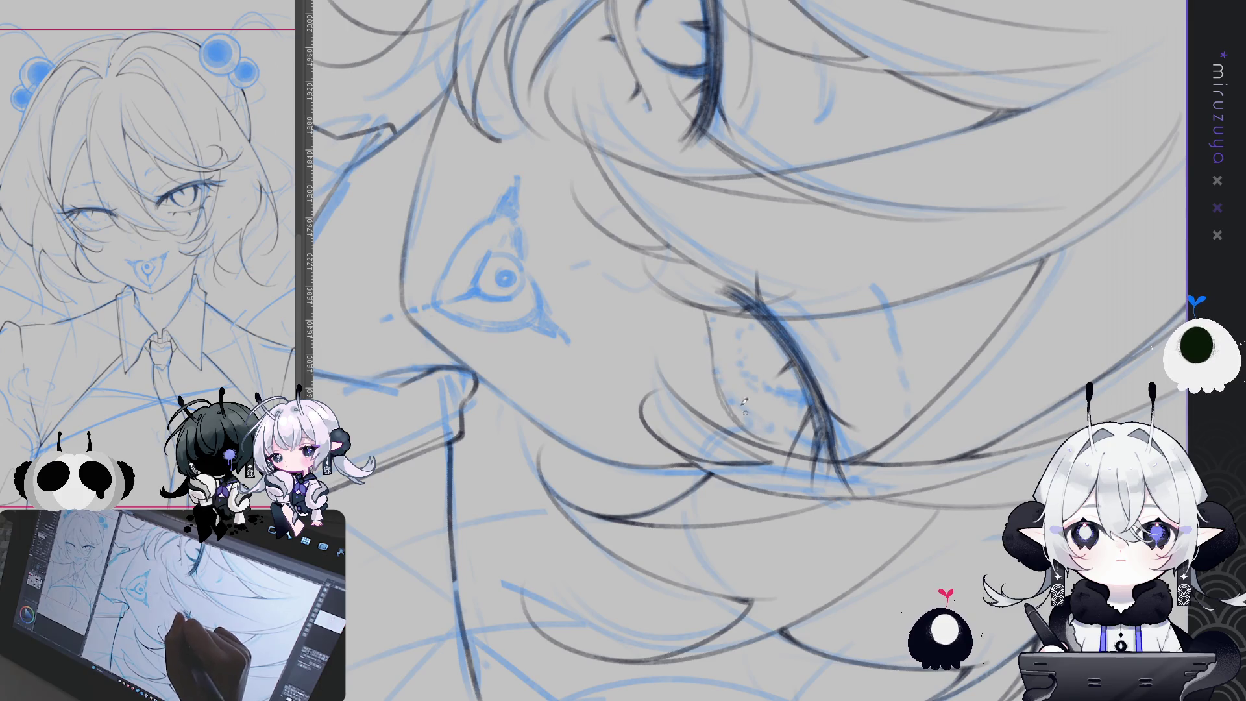
pyautogui.moveTo(803, 439)
pyautogui.mouseDown()
pyautogui.moveTo(1011, 495)
pyautogui.moveTo(520, 344)
pyautogui.mouseUp()
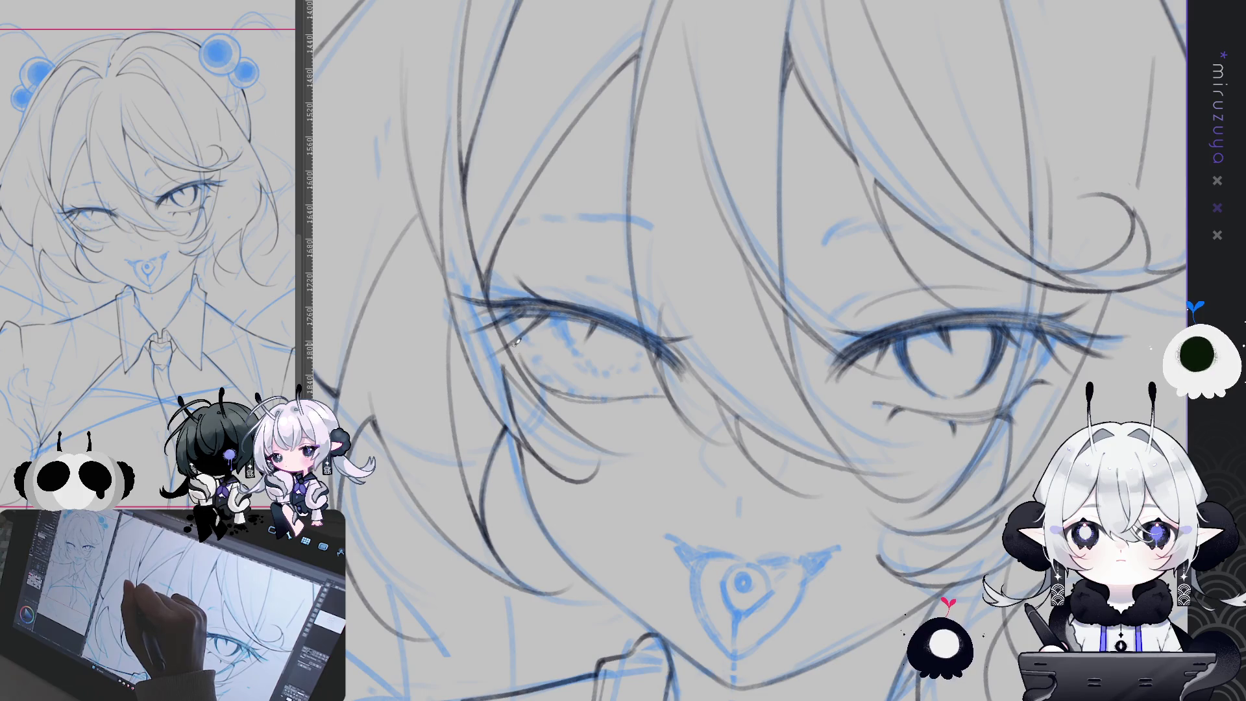
pyautogui.moveTo(518, 343); pyautogui.dragTo(709, 389)
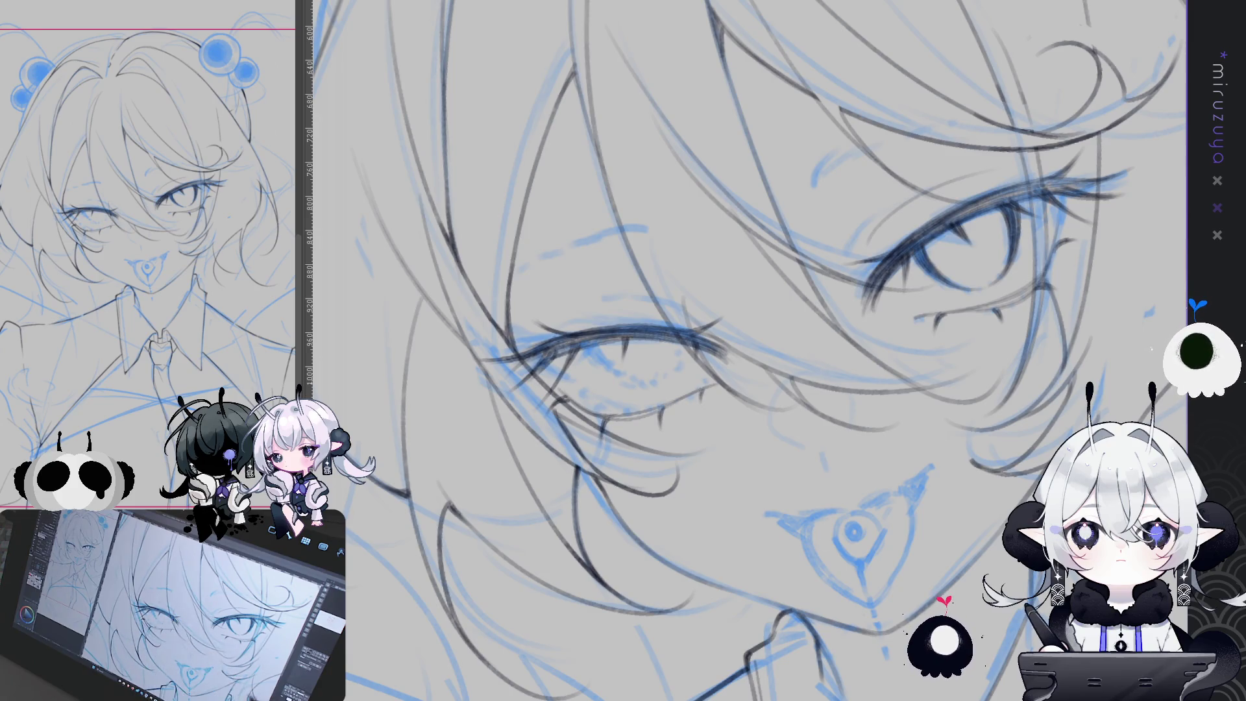
# Mirror the view to check face proportions, then level and tilt the eyes for review.
pyautogui.press('^')
pyautogui.press('^')
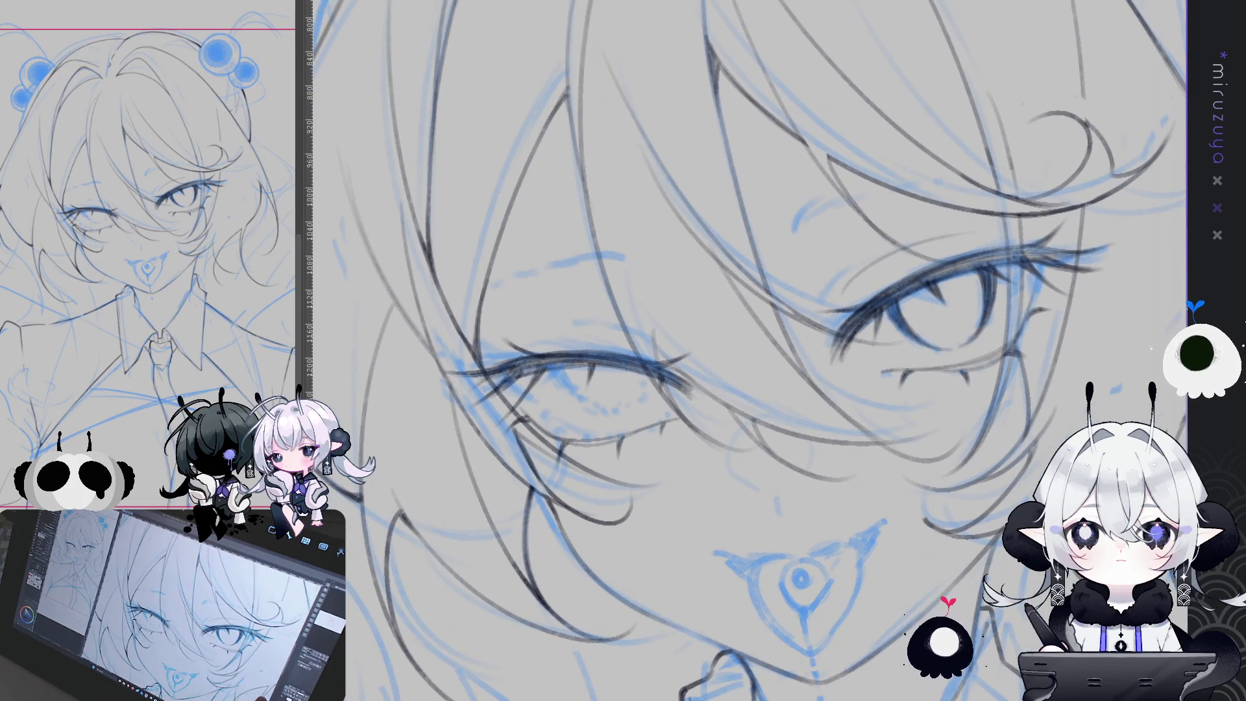
pyautogui.press('h')
pyautogui.press('-')
pyautogui.press('-')
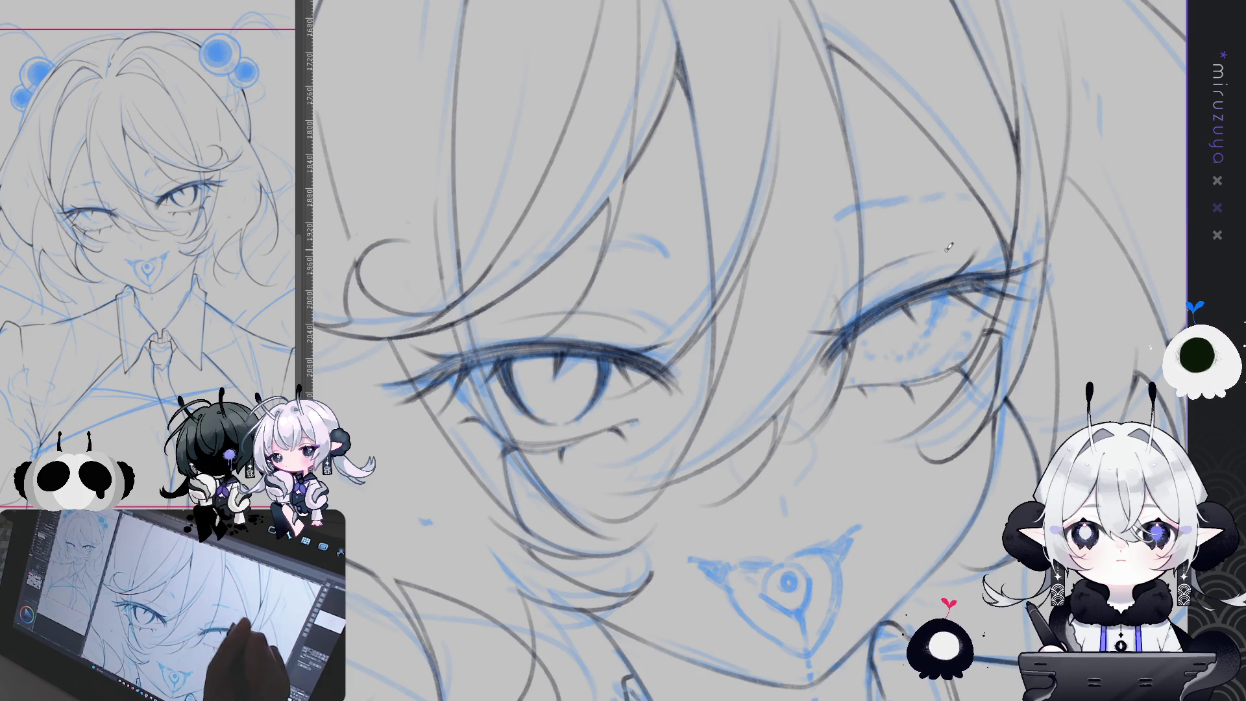
pyautogui.press('h')
pyautogui.press('-')
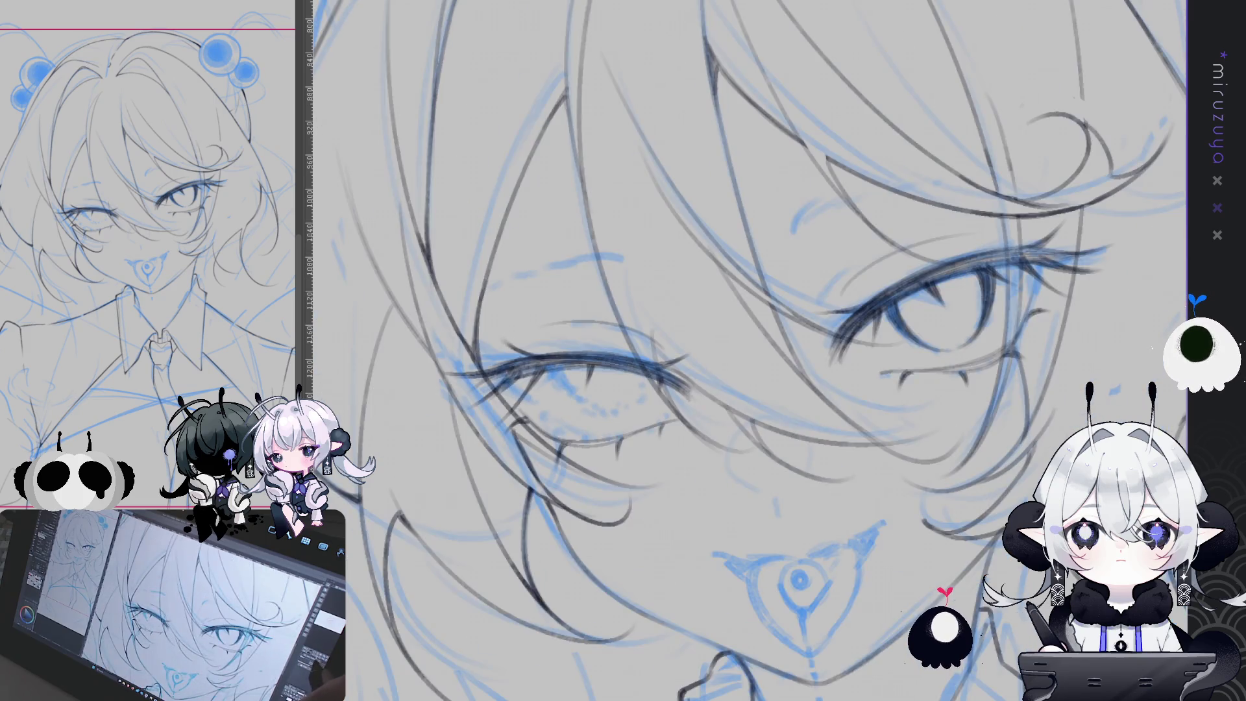
pyautogui.moveTo(980, 500); pyautogui.dragTo(910, 520)
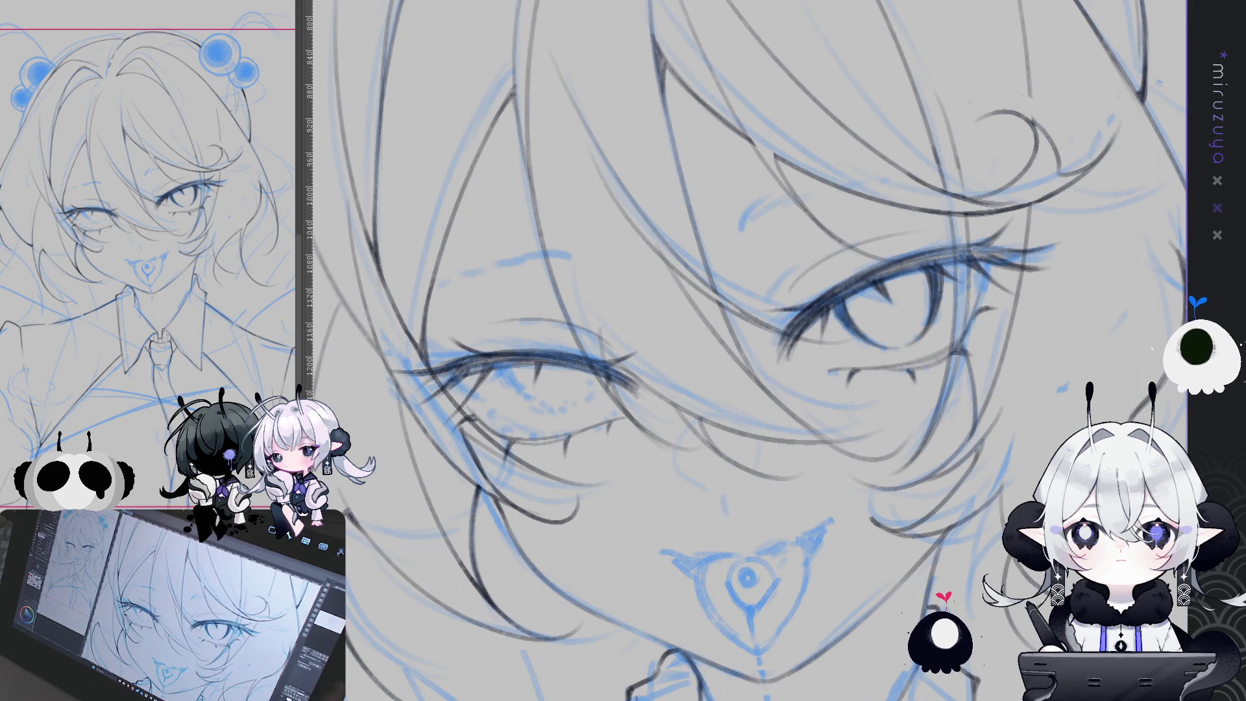
pyautogui.moveTo(746, 350)
pyautogui.mouseDown()
pyautogui.moveTo(747, 364)
pyautogui.moveTo(747, 311)
pyautogui.mouseUp()
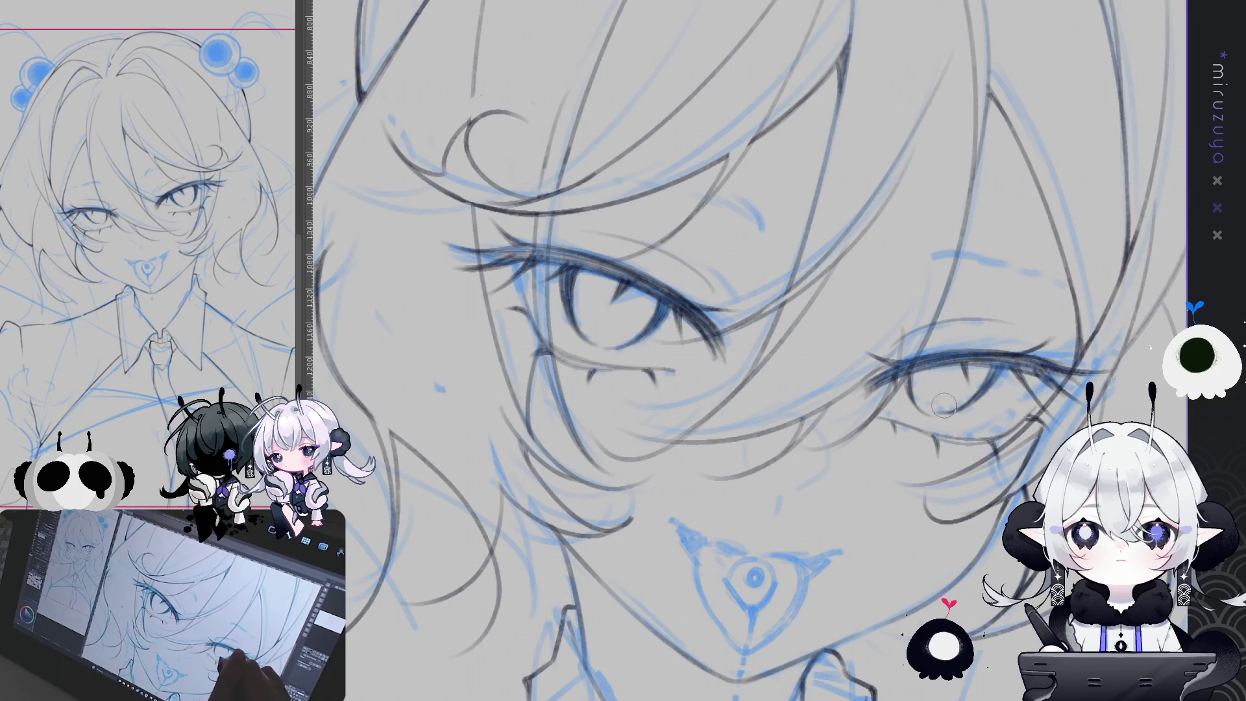
pyautogui.moveTo(969, 388); pyautogui.dragTo(918, 445)
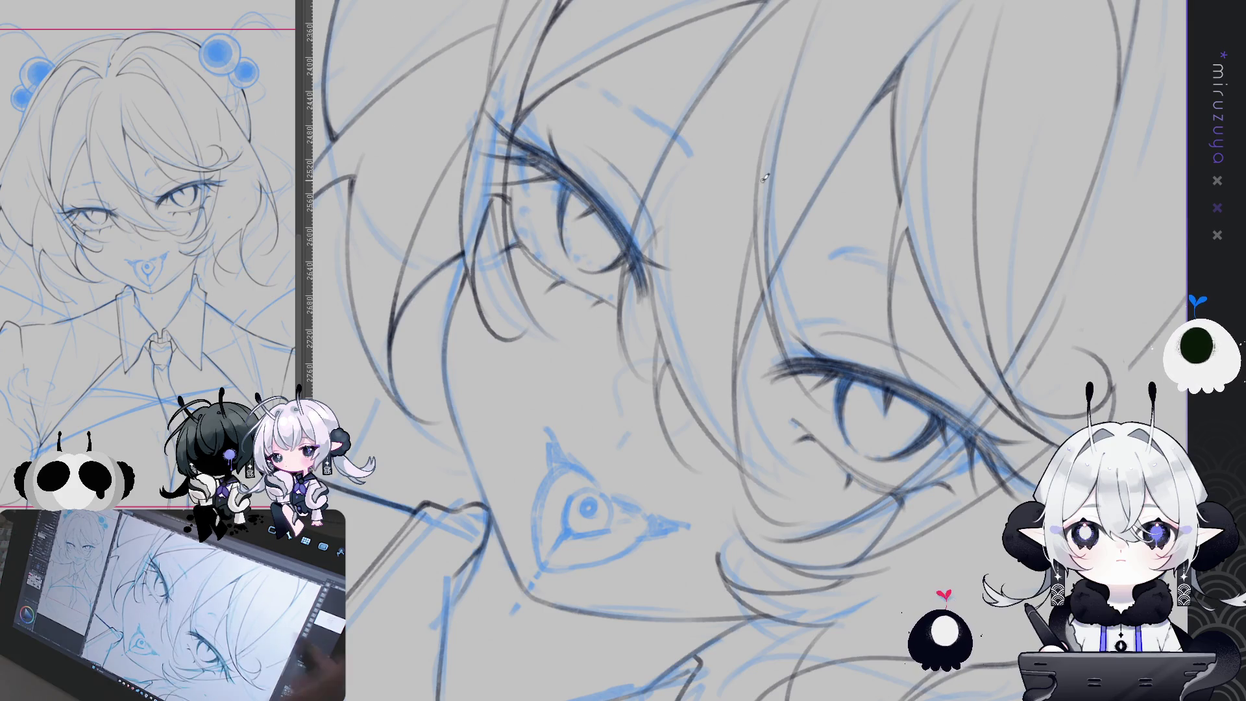
pyautogui.moveTo(623, 247)
pyautogui.mouseDown()
pyautogui.moveTo(681, 292)
pyautogui.moveTo(683, 312)
pyautogui.mouseUp()
# Shrink the inked eyes slightly with a corner-handle transform and apply it.
pyautogui.hotkey('ctrl', 't')
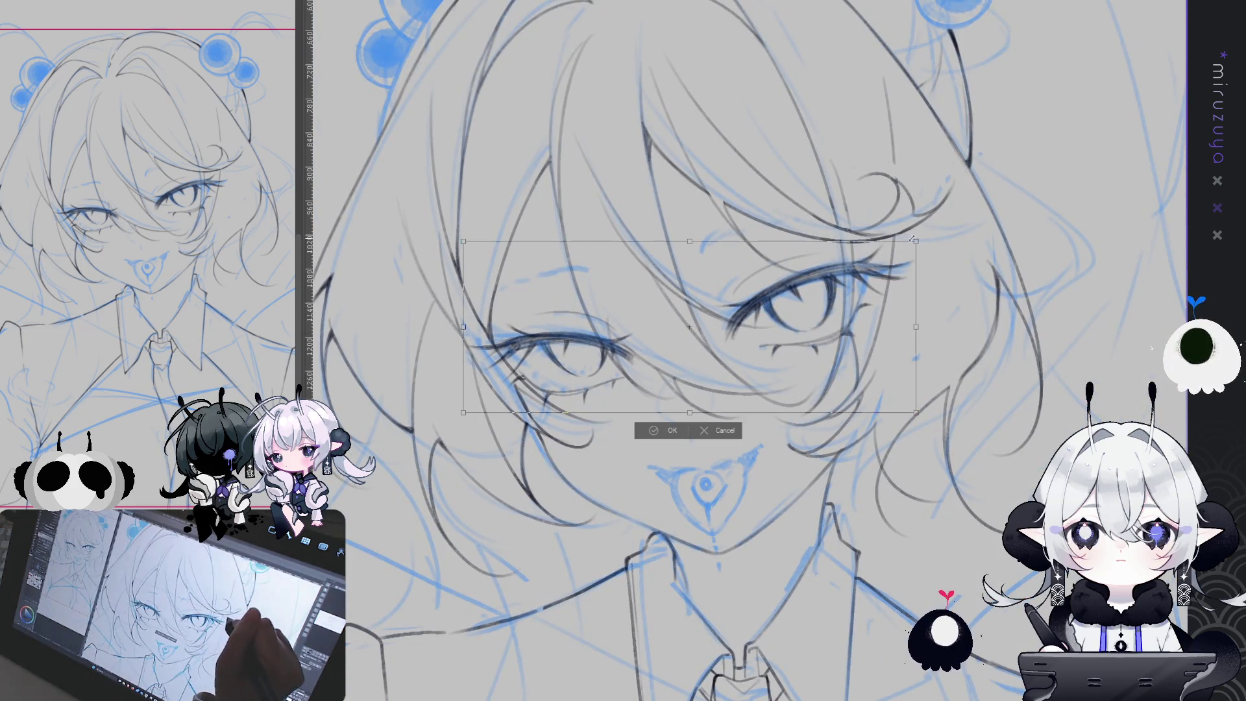
pyautogui.moveTo(912, 239); pyautogui.dragTo(886, 273)
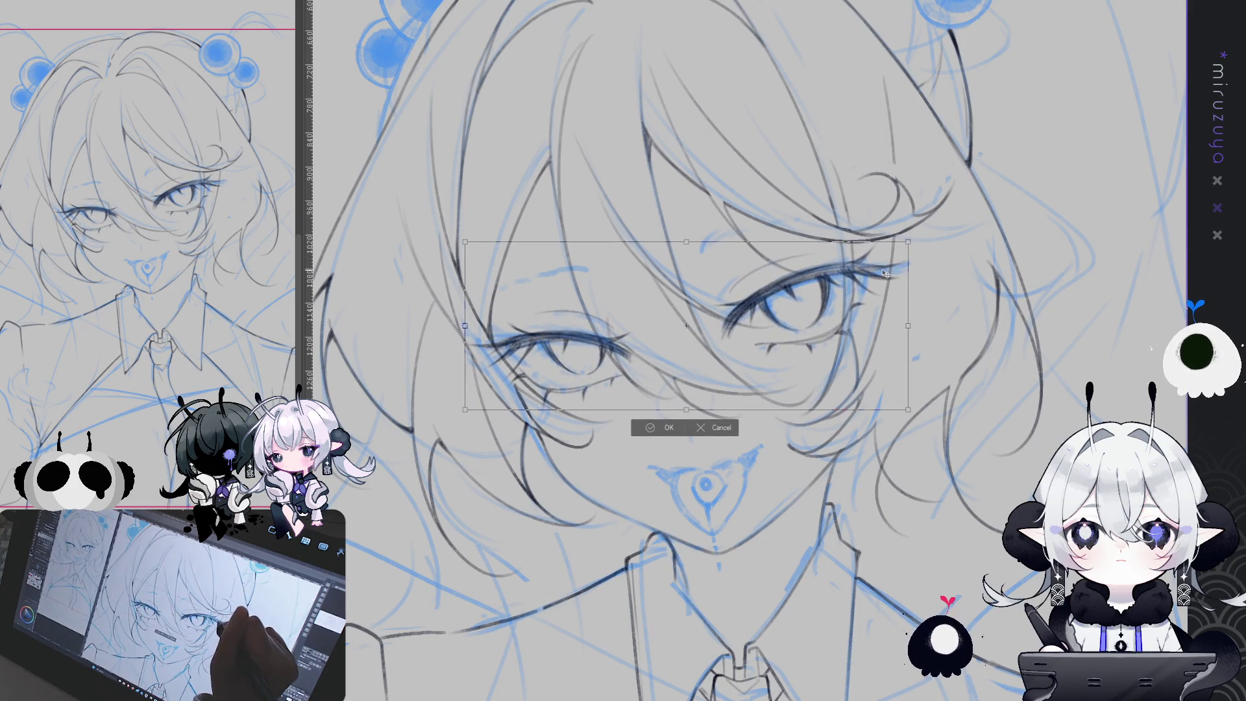
pyautogui.press('Return')
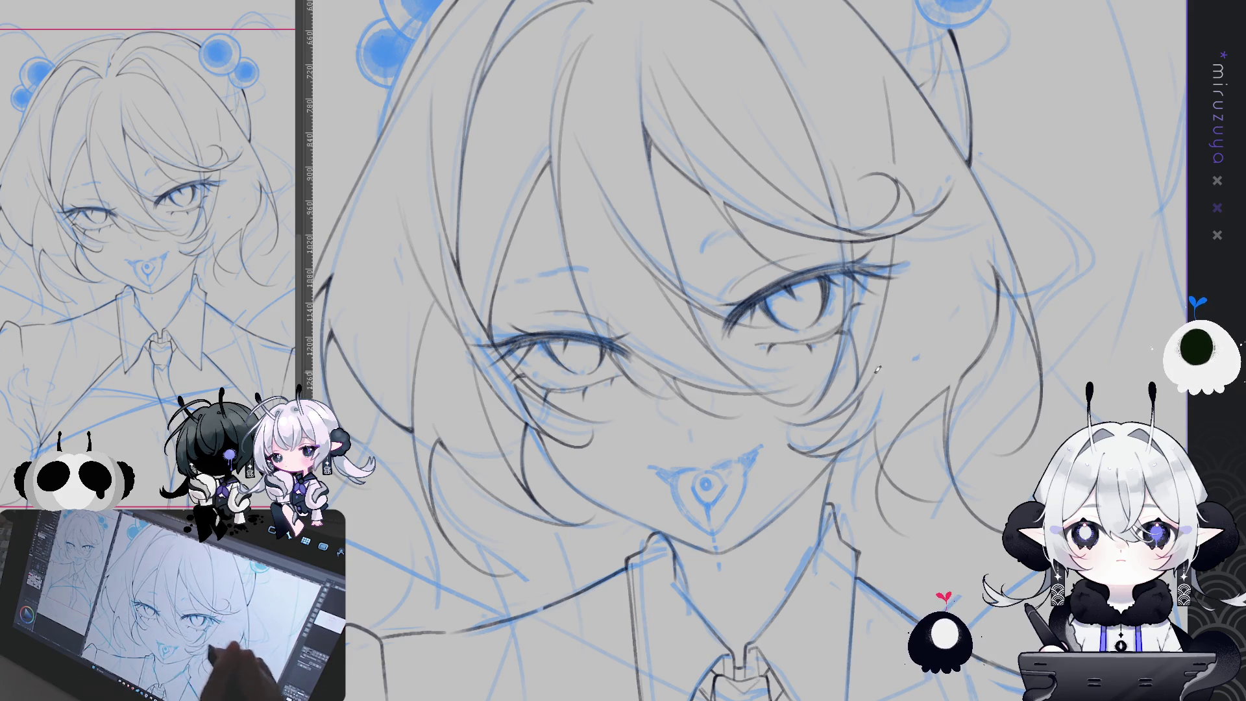
pyautogui.moveTo(886, 361); pyautogui.dragTo(575, 239)
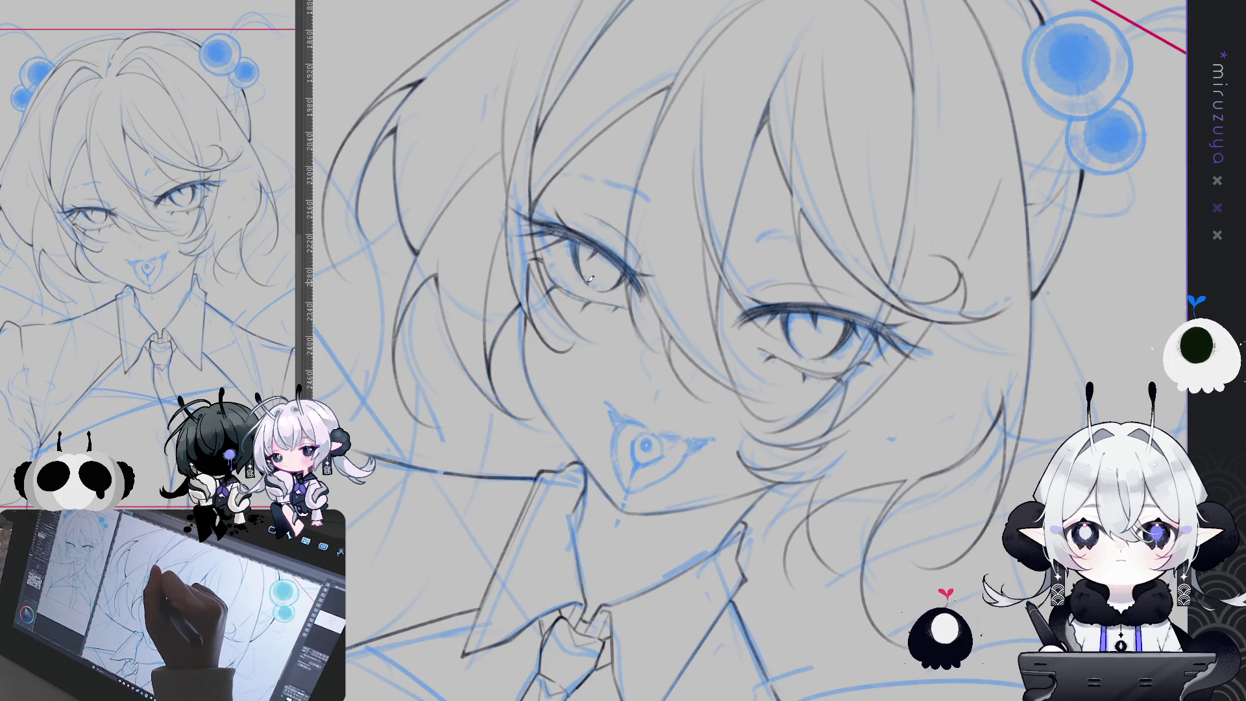
# Rotate, pan and zoom the canvas to bring the face level and close up.
pyautogui.moveTo(591, 281)
pyautogui.mouseDown()
pyautogui.moveTo(977, 474)
pyautogui.moveTo(1080, 344)
pyautogui.mouseUp()
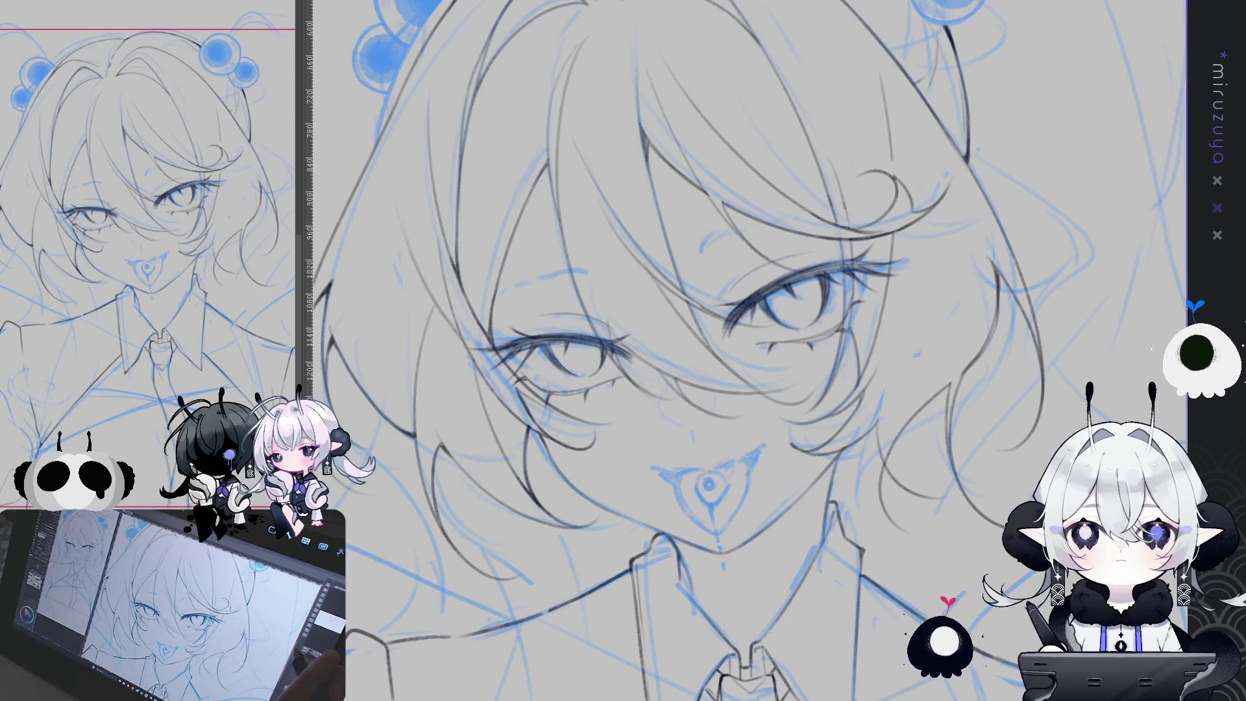
pyautogui.moveTo(690, 429); pyautogui.dragTo(638, 465)
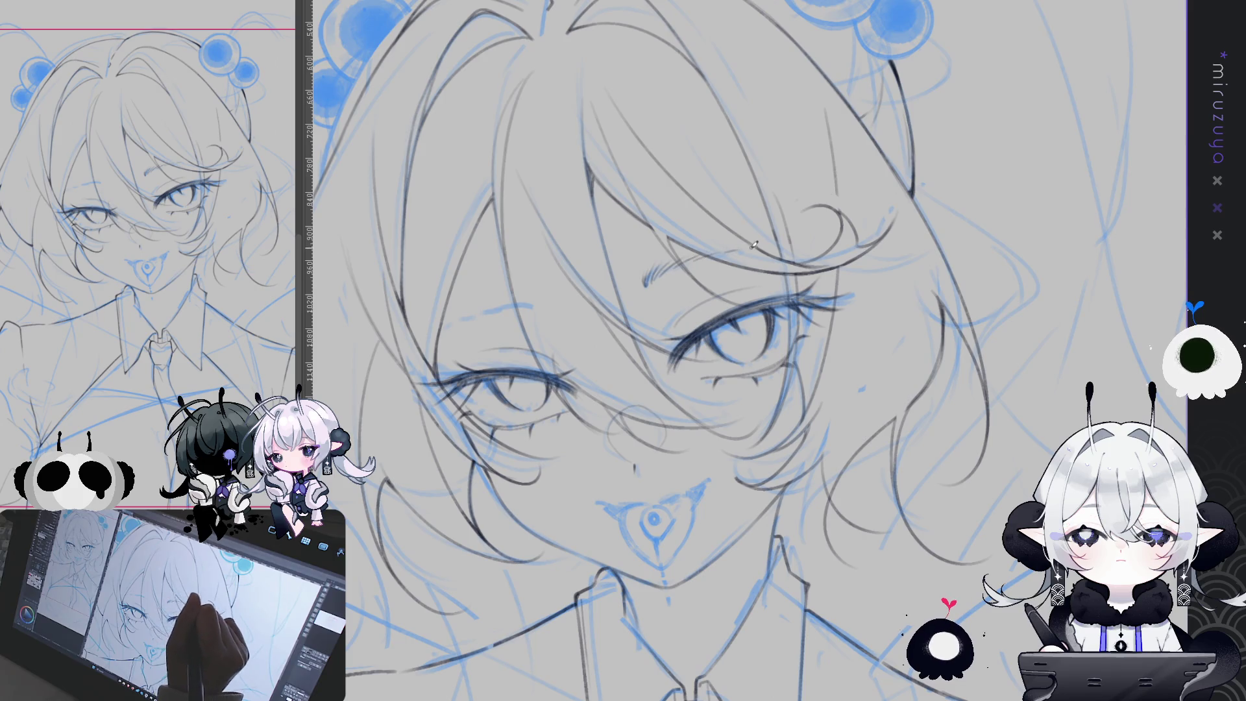
pyautogui.moveTo(746, 351)
pyautogui.mouseDown()
pyautogui.moveTo(701, 311)
pyautogui.moveTo(733, 302)
pyautogui.mouseUp()
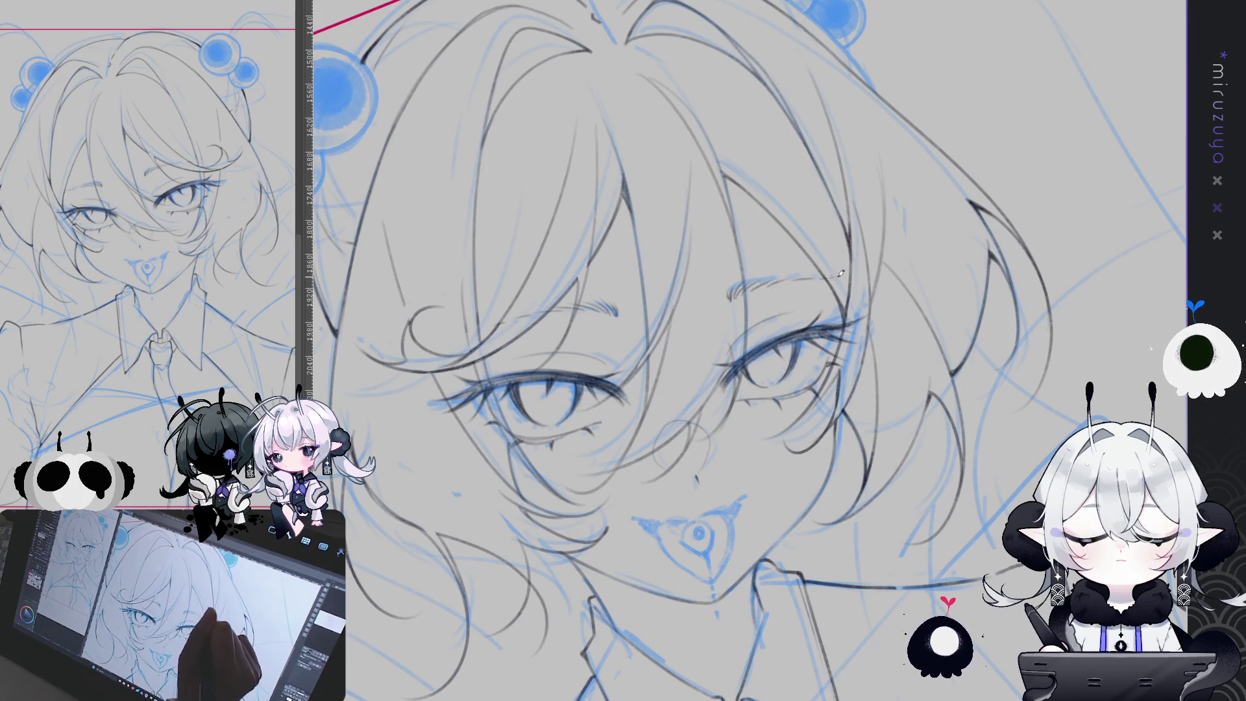
pyautogui.moveTo(800, 273)
pyautogui.mouseDown()
pyautogui.moveTo(988, 240)
pyautogui.moveTo(844, 273)
pyautogui.mouseUp()
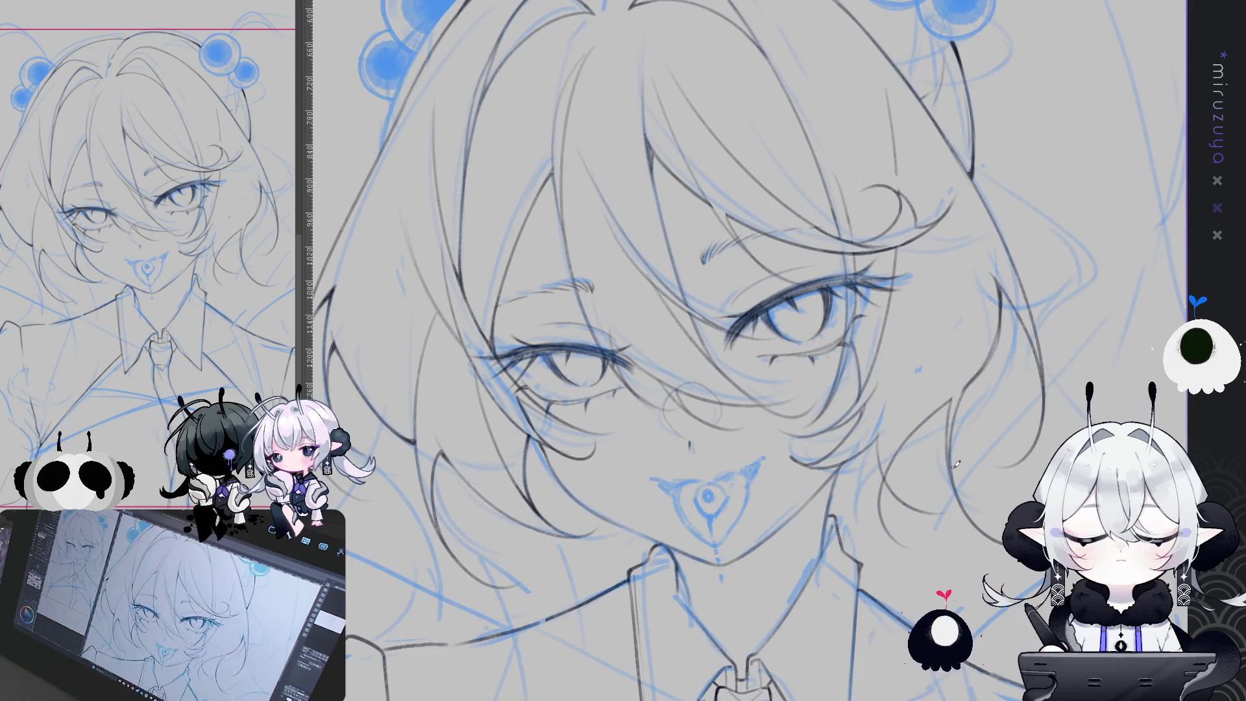
# Compare the eye lineart against the sketch, then draw a long thin line beneath the eyes.
pyautogui.hotkey('ctrl', 'z')
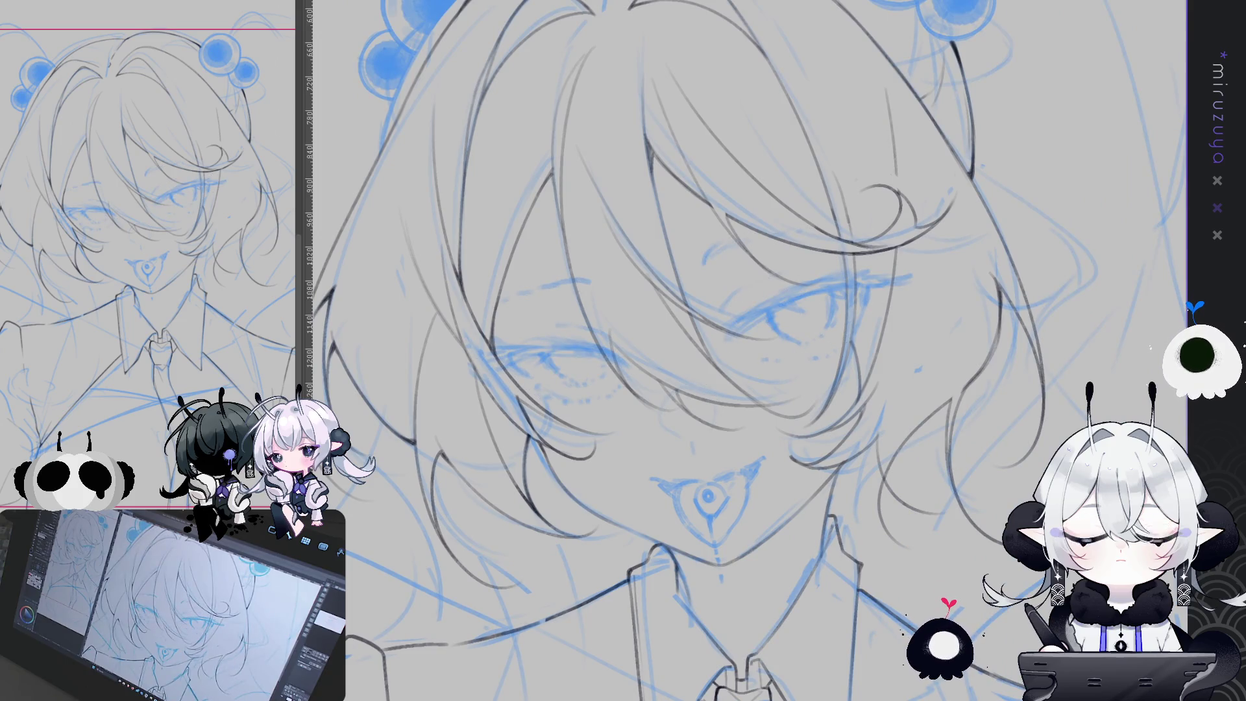
pyautogui.hotkey('ctrl', 'y')
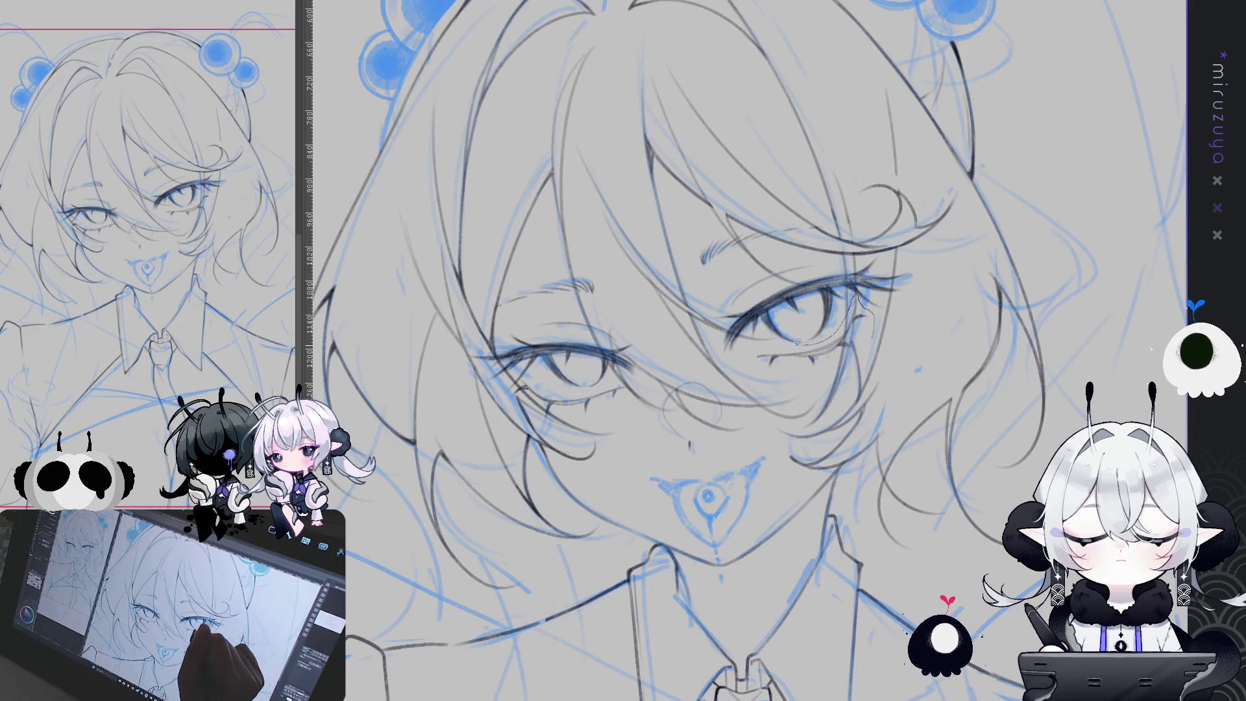
pyautogui.moveTo(843, 320)
pyautogui.mouseDown()
pyautogui.moveTo(727, 366)
pyautogui.moveTo(604, 383)
pyautogui.moveTo(524, 375)
pyautogui.moveTo(565, 453)
pyautogui.moveTo(642, 416)
pyautogui.moveTo(773, 388)
pyautogui.mouseUp()
# Remove the stray line under the eyes and draw lower lash lines beneath both eyes.
pyautogui.moveTo(878, 356); pyautogui.dragTo(875, 354)
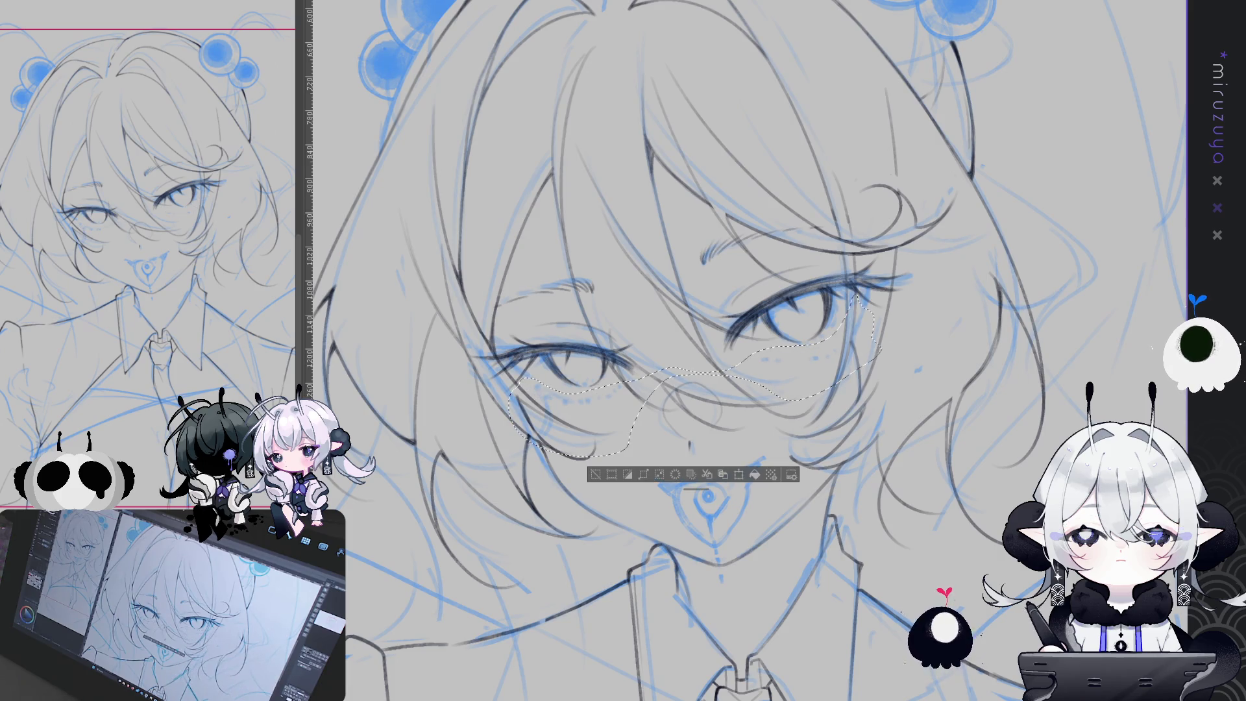
pyautogui.hotkey('ctrl', 'd')
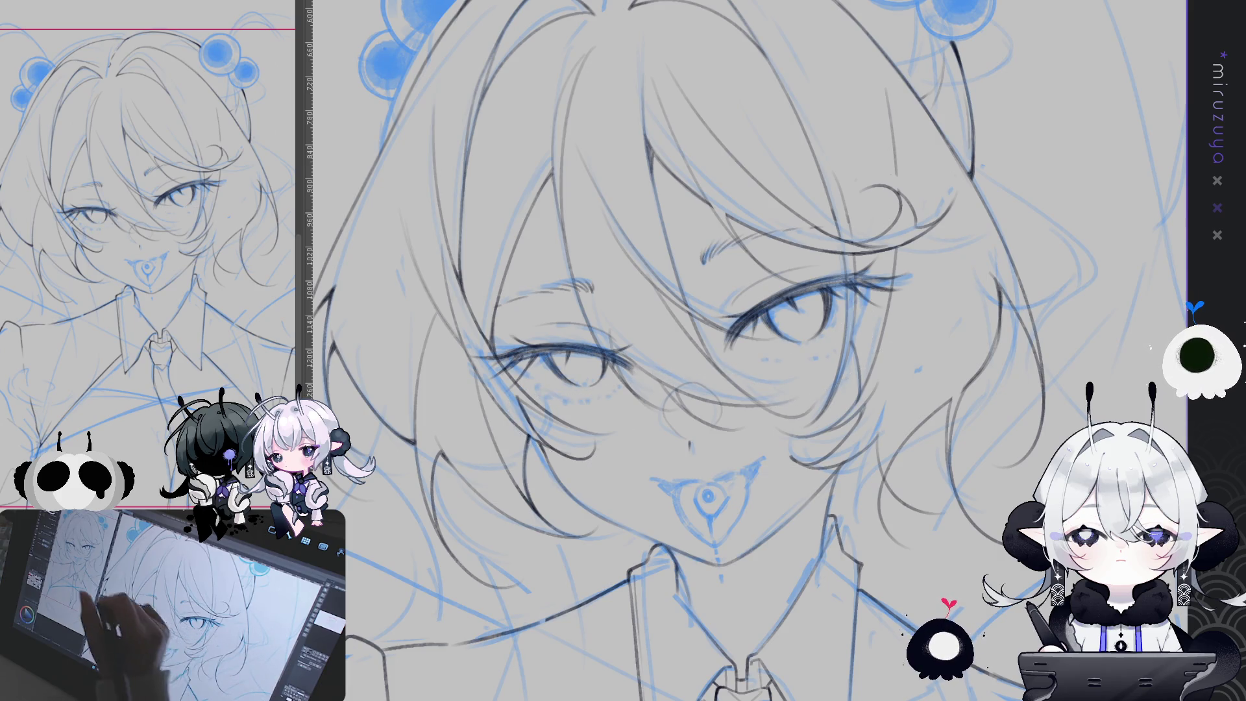
pyautogui.moveTo(759, 353); pyautogui.dragTo(846, 341)
pyautogui.moveTo(516, 384)
pyautogui.mouseDown()
pyautogui.moveTo(623, 412)
pyautogui.moveTo(543, 451)
pyautogui.mouseUp()
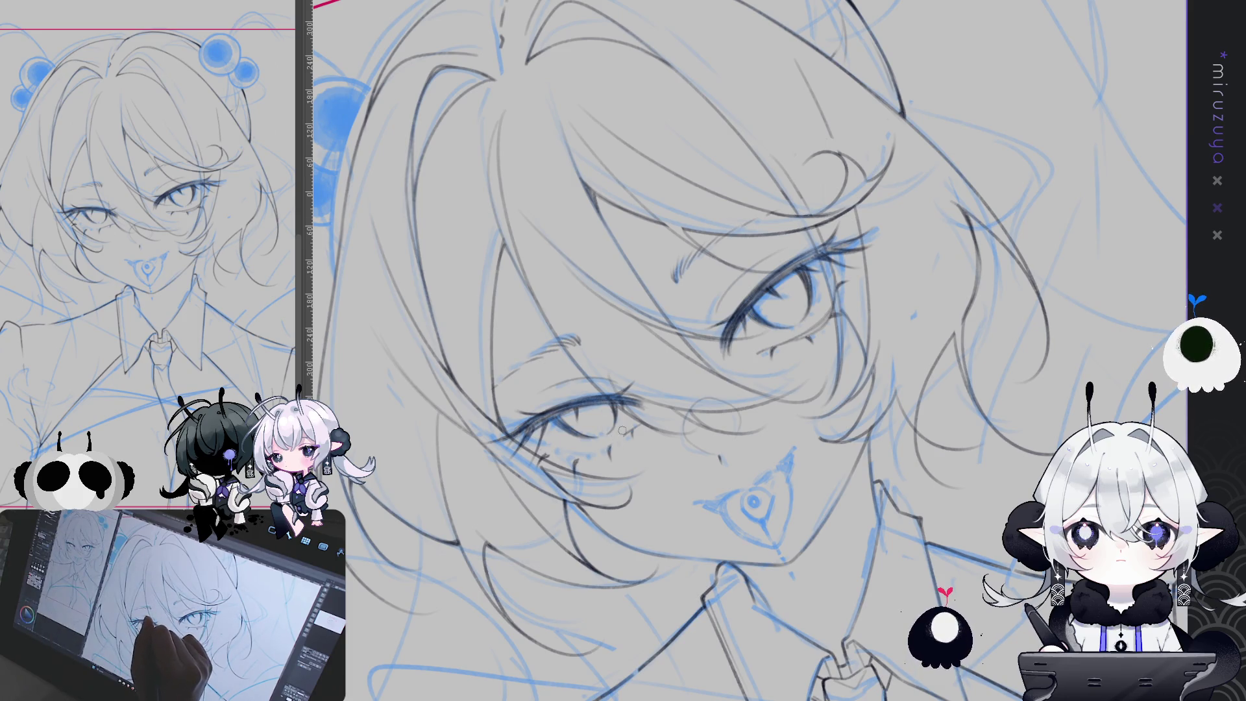
# Rotate the canvas upright near the left eye to check the new lash marks.
pyautogui.moveTo(639, 425); pyautogui.dragTo(770, 355)
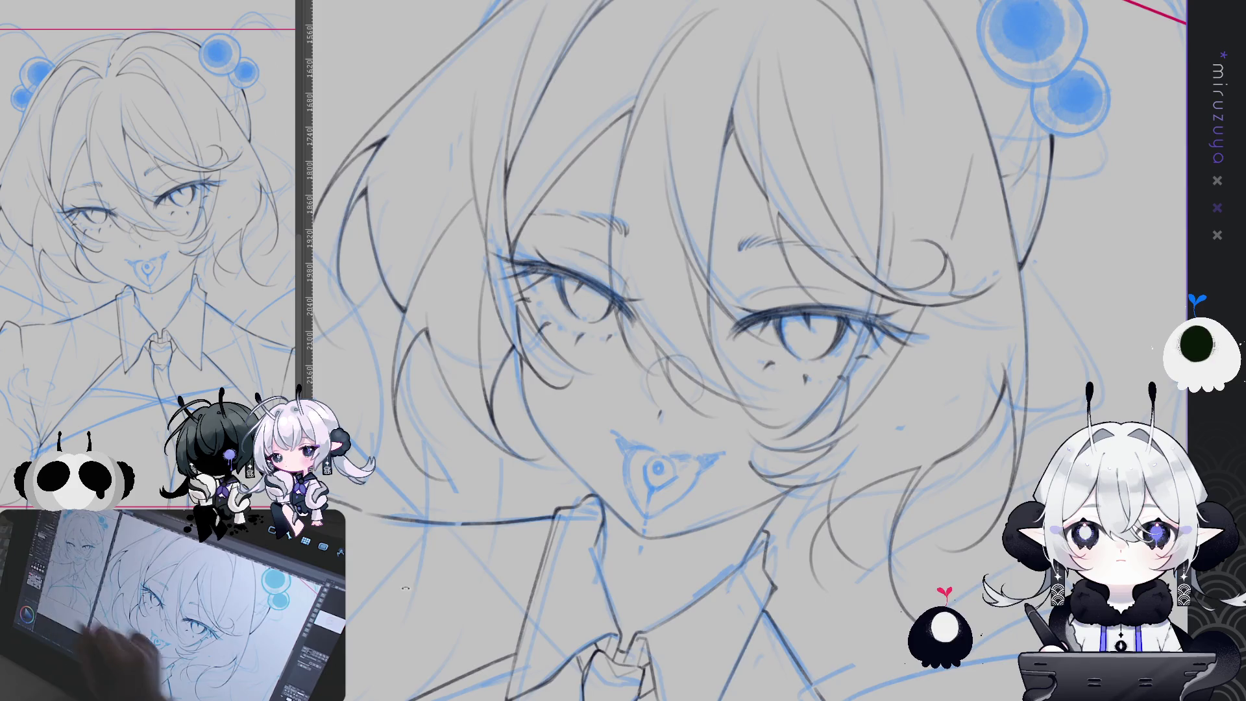
pyautogui.moveTo(649, 389); pyautogui.dragTo(557, 449)
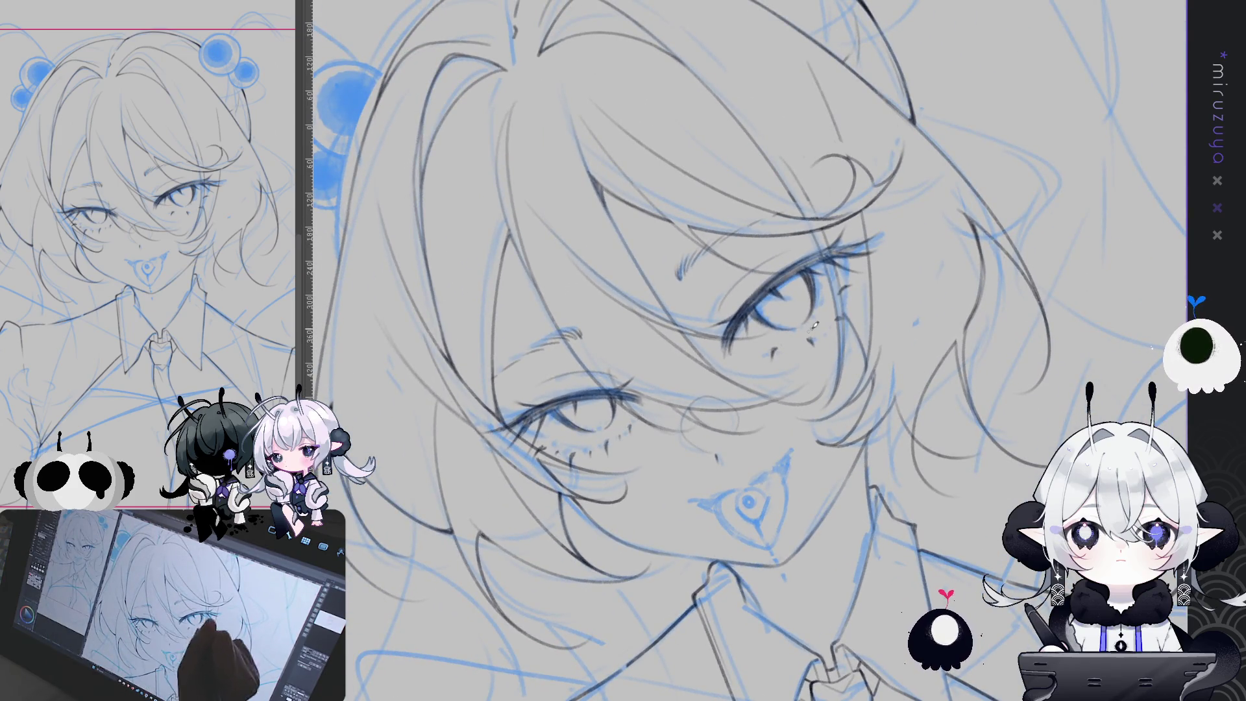
pyautogui.moveTo(640, 416); pyautogui.dragTo(762, 356)
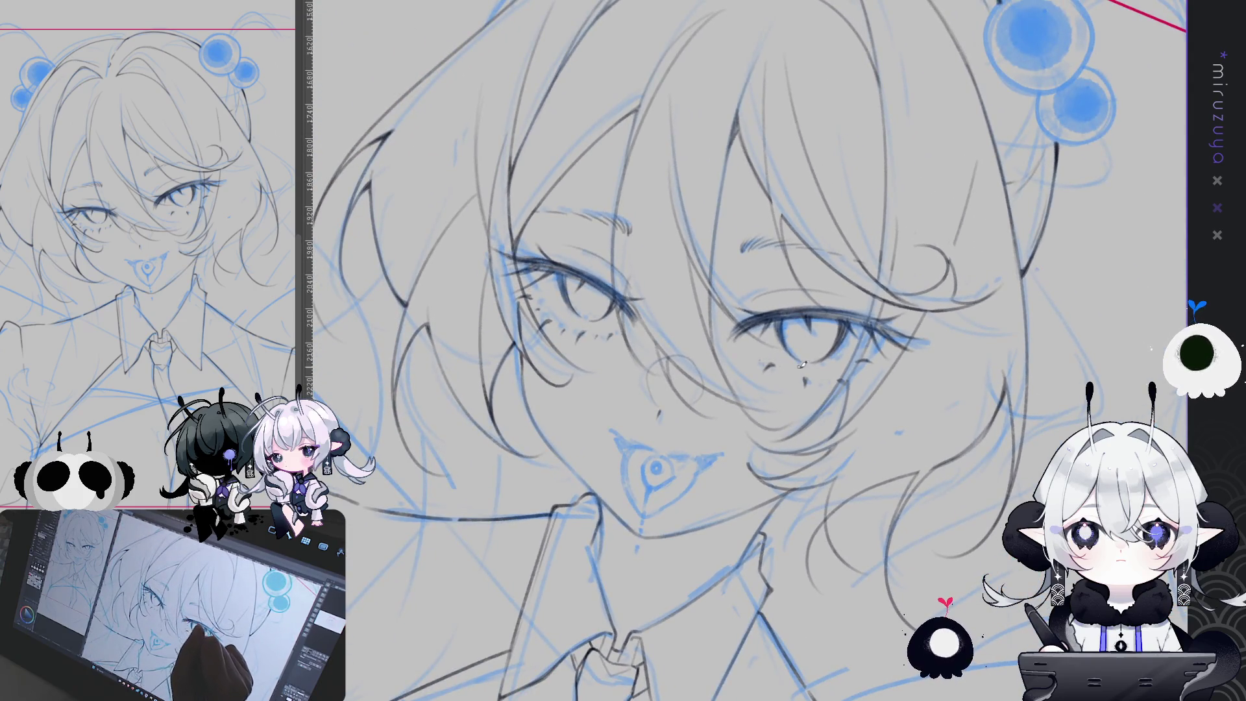
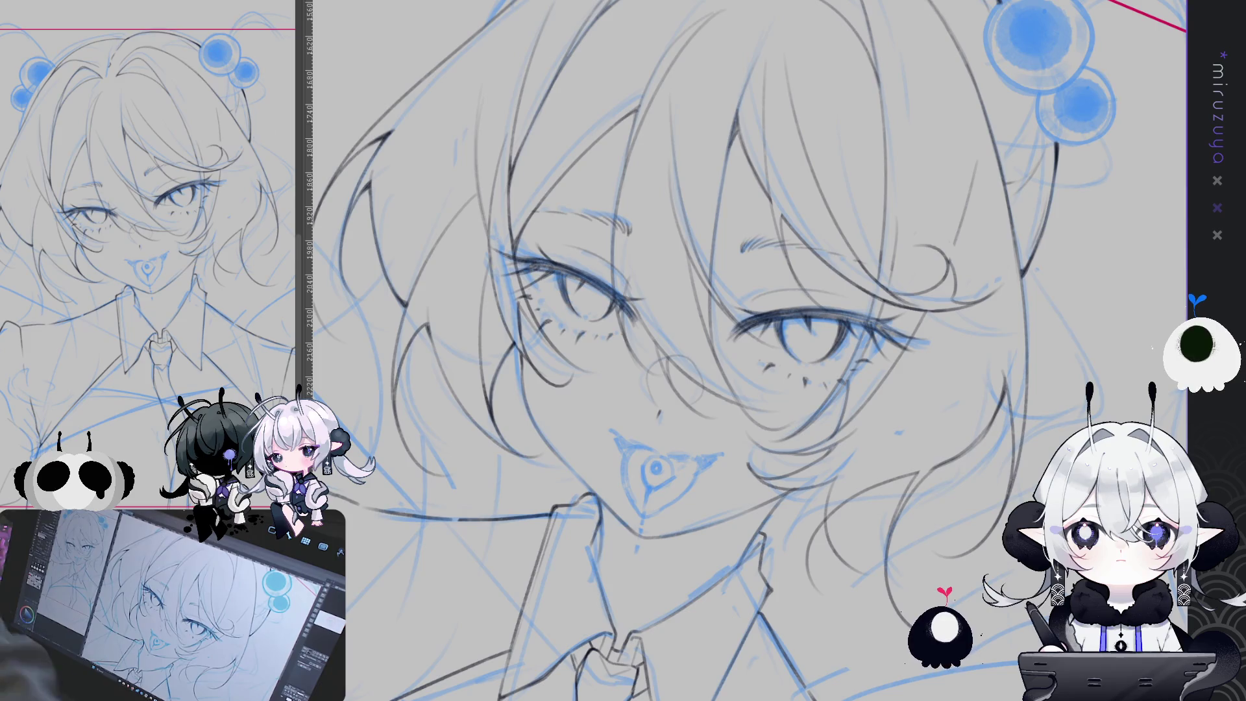
# Rotate the canvas view a quarter turn clockwise so the head points right, then pan onto the face.
pyautogui.press('-')
pyautogui.press('-')
pyautogui.press('-')
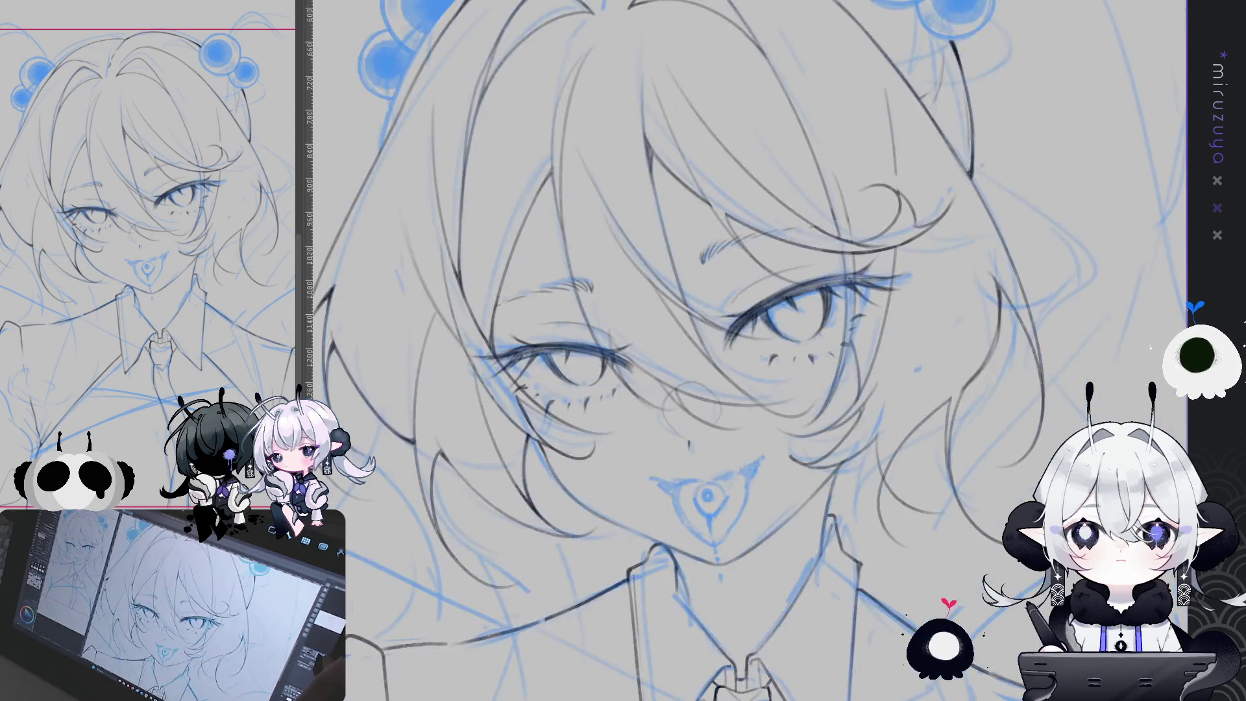
pyautogui.scroll(-2, 746, 351)
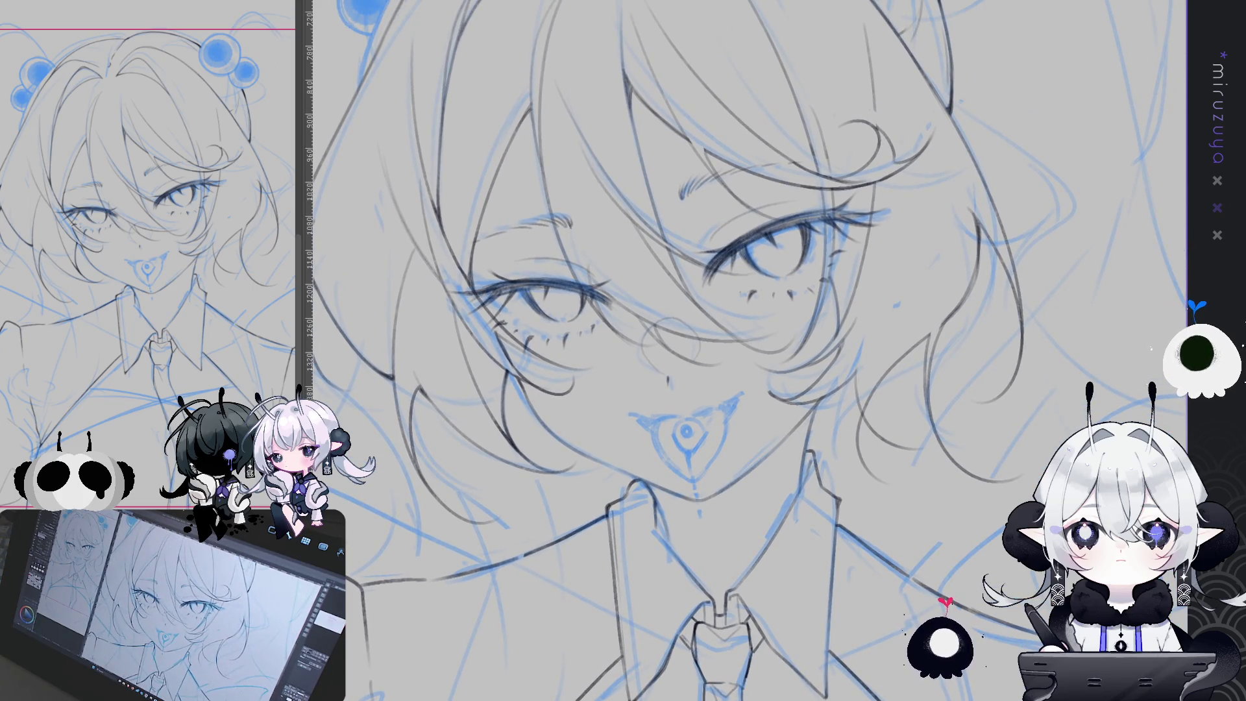
pyautogui.press('=')
pyautogui.press('=')
pyautogui.press('=')
pyautogui.scroll(1, 676, 270)
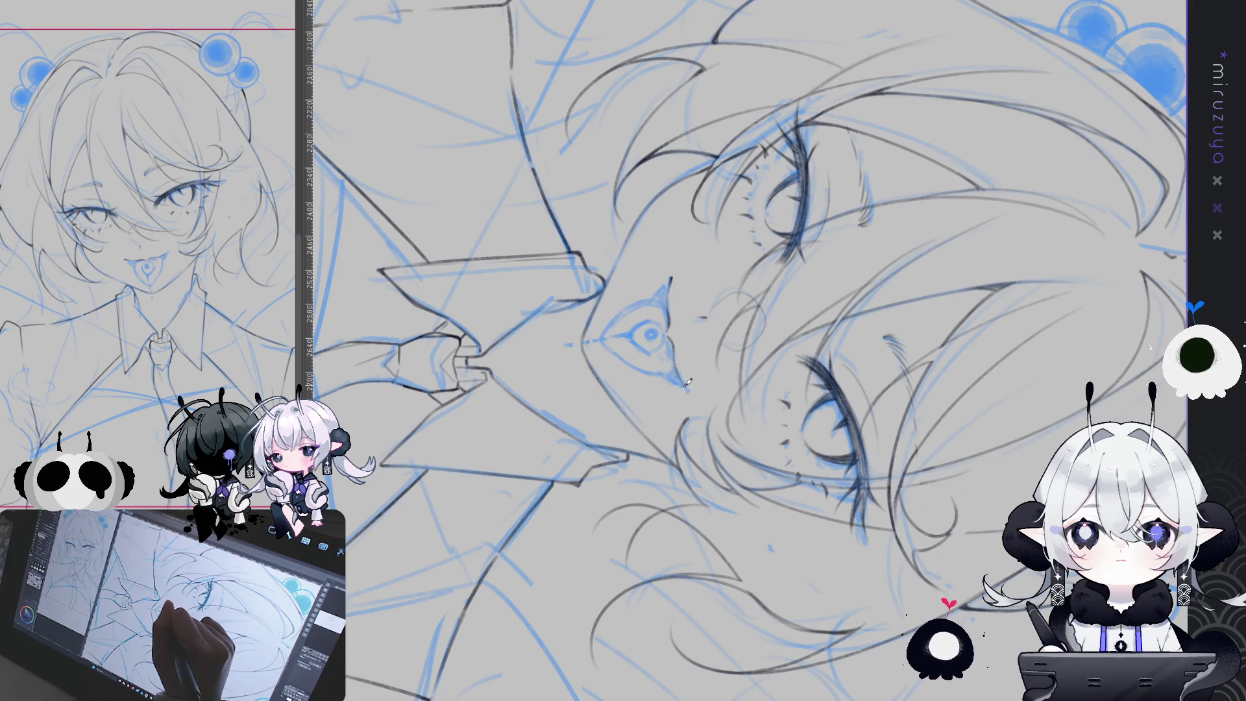
# Straighten the canvas rotation and pan so the girl's face sits upright in the centre.
pyautogui.moveTo(683, 376)
pyautogui.mouseDown()
pyautogui.moveTo(941, 495)
pyautogui.moveTo(740, 429)
pyautogui.moveTo(803, 408)
pyautogui.mouseUp()
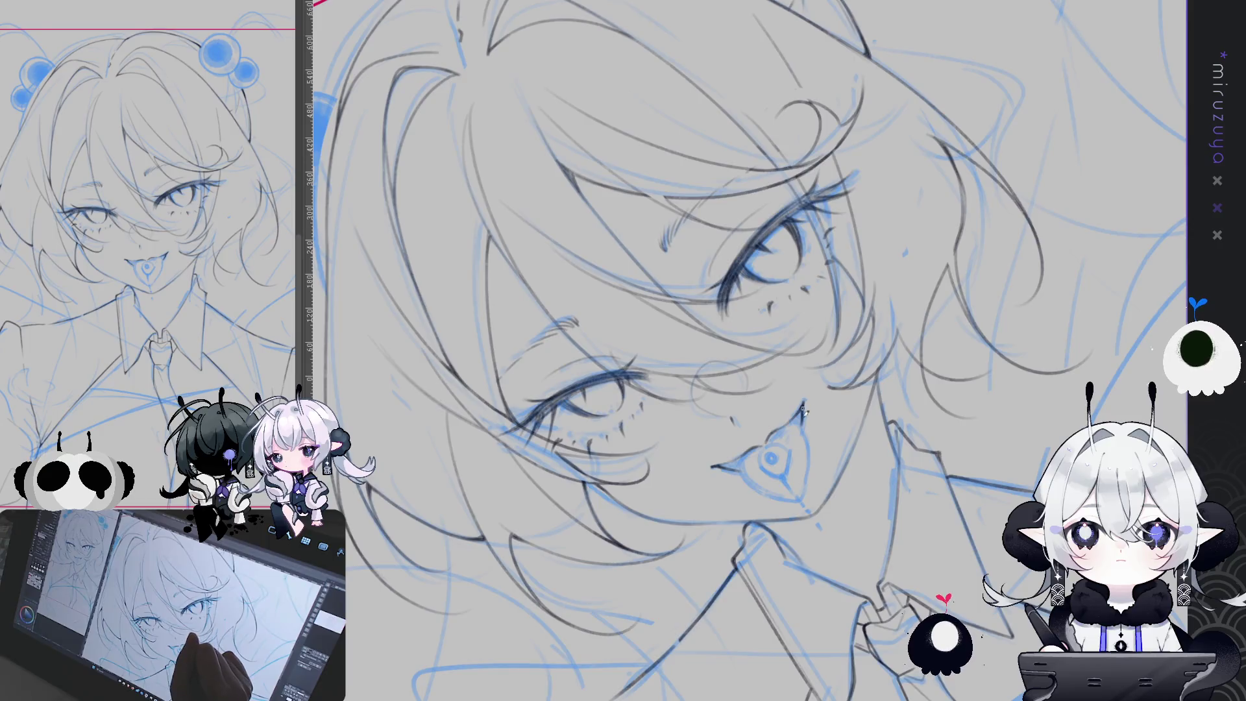
pyautogui.moveTo(997, 416); pyautogui.dragTo(942, 585)
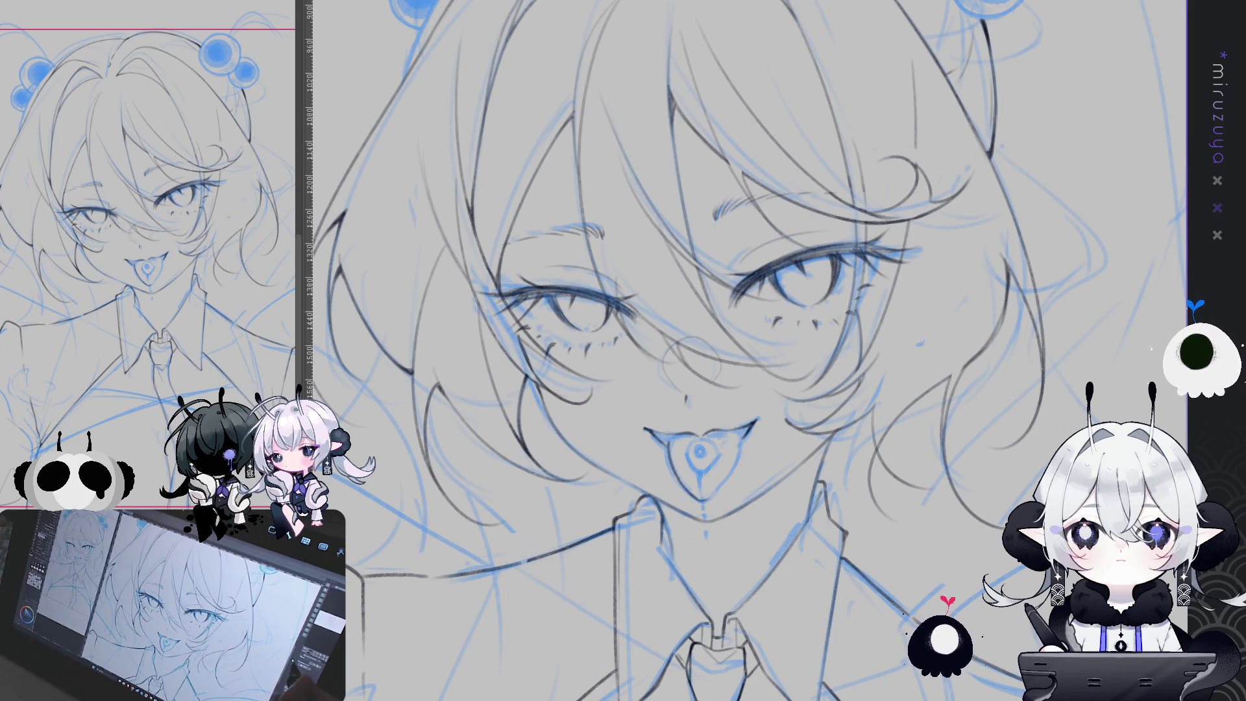
# Tilt the canvas view slightly, then rotate it clockwise so the chin points left.
pyautogui.moveTo(699, 450)
pyautogui.mouseDown()
pyautogui.moveTo(721, 454)
pyautogui.moveTo(698, 402)
pyautogui.mouseUp()
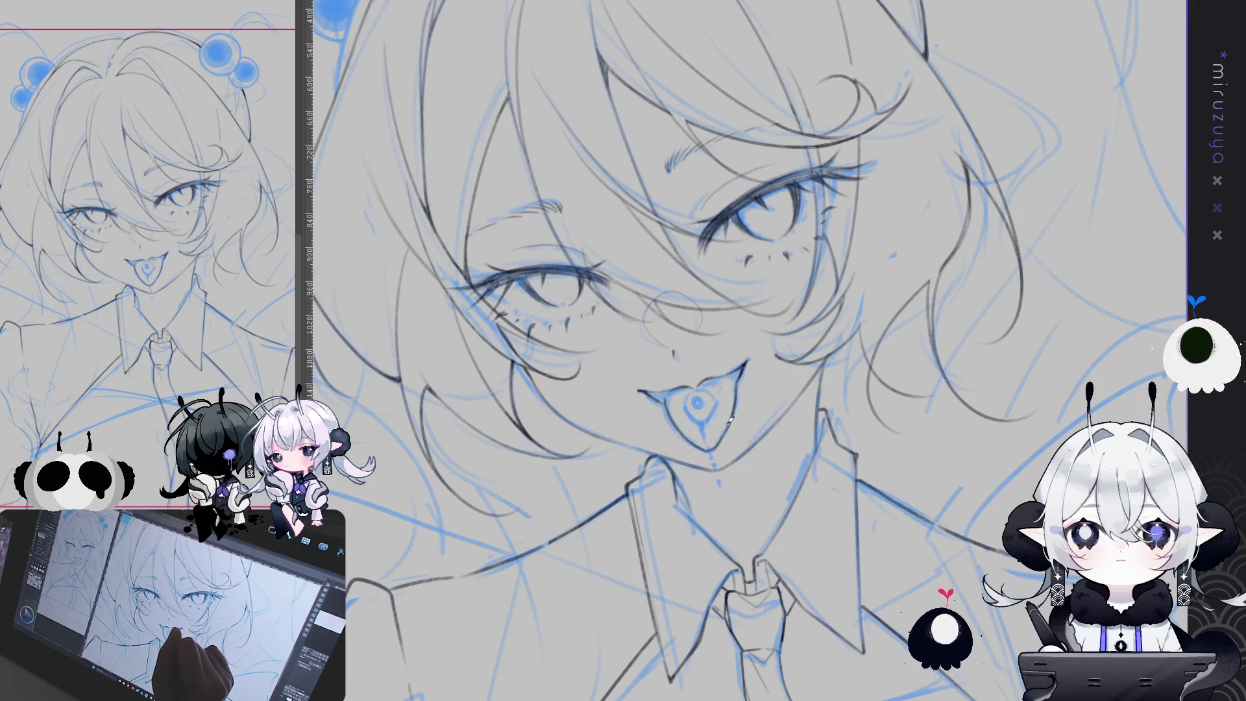
pyautogui.moveTo(720, 442)
pyautogui.mouseDown()
pyautogui.moveTo(924, 501)
pyautogui.moveTo(779, 293)
pyautogui.moveTo(714, 233)
pyautogui.mouseUp()
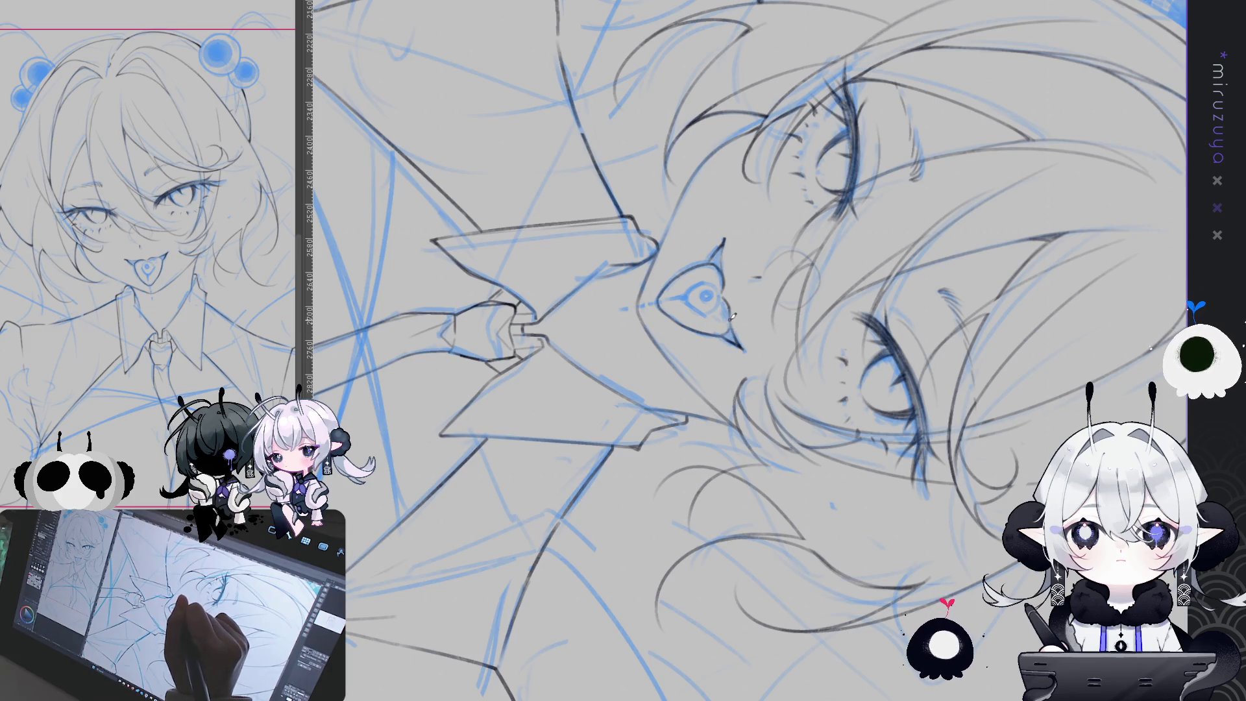
# Reset the view upright, then rotate the canvas a quarter turn clockwise.
pyautogui.hotkey('ctrl', '@')
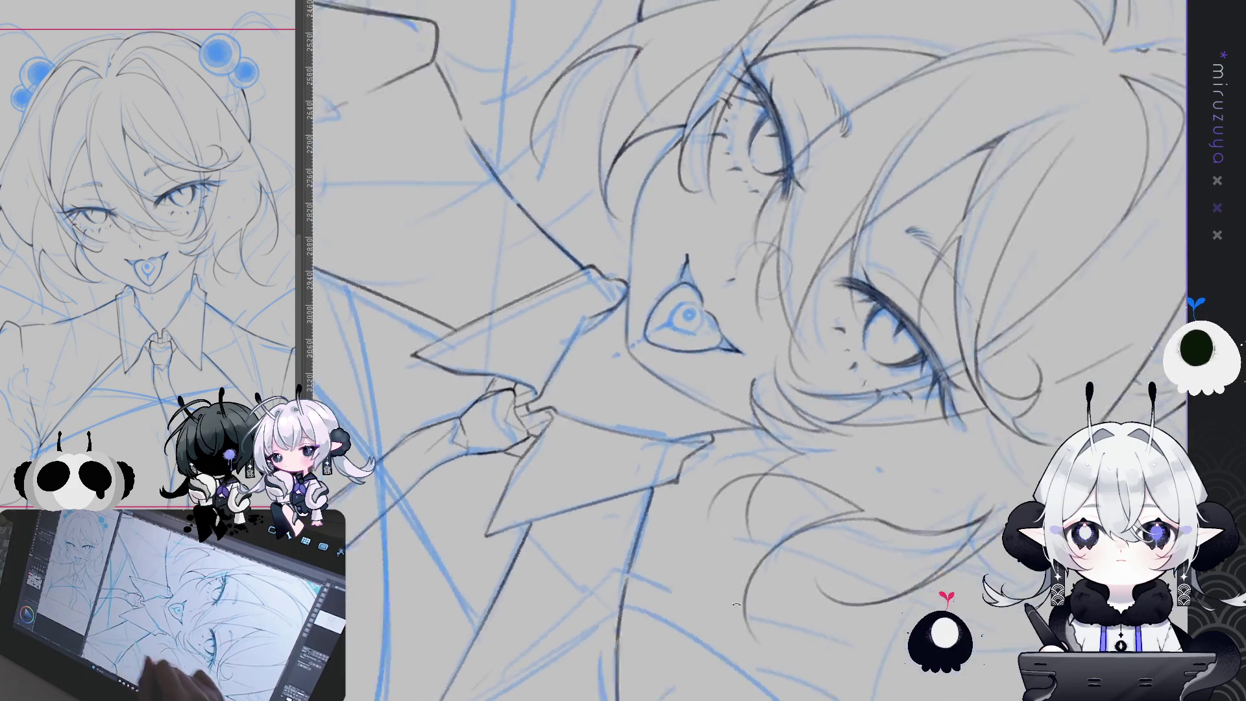
pyautogui.moveTo(746, 351); pyautogui.dragTo(721, 324)
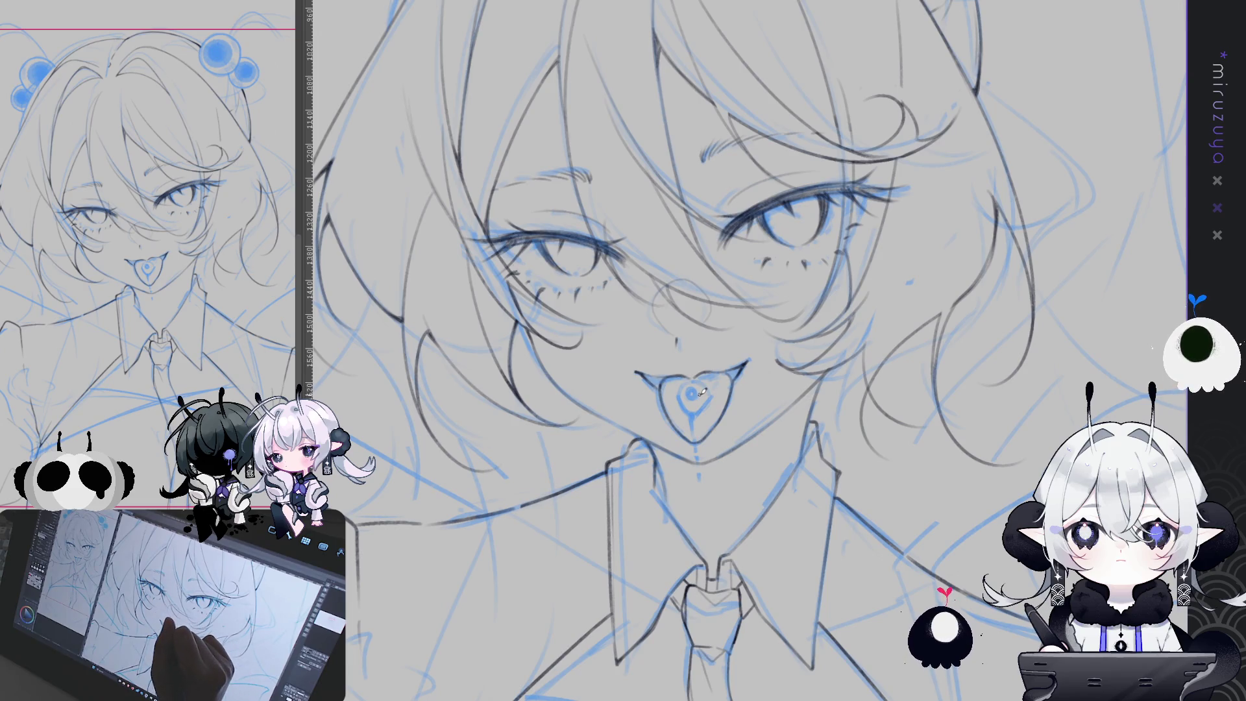
pyautogui.moveTo(703, 390)
pyautogui.mouseDown()
pyautogui.moveTo(761, 626)
pyautogui.moveTo(747, 595)
pyautogui.moveTo(646, 661)
pyautogui.mouseUp()
# Compare the eye strokes with undo and redo, add a short dark ink stroke on the face, and reset the view upright.
pyautogui.hotkey('ctrl', 'z')
pyautogui.hotkey('ctrl', 'y')
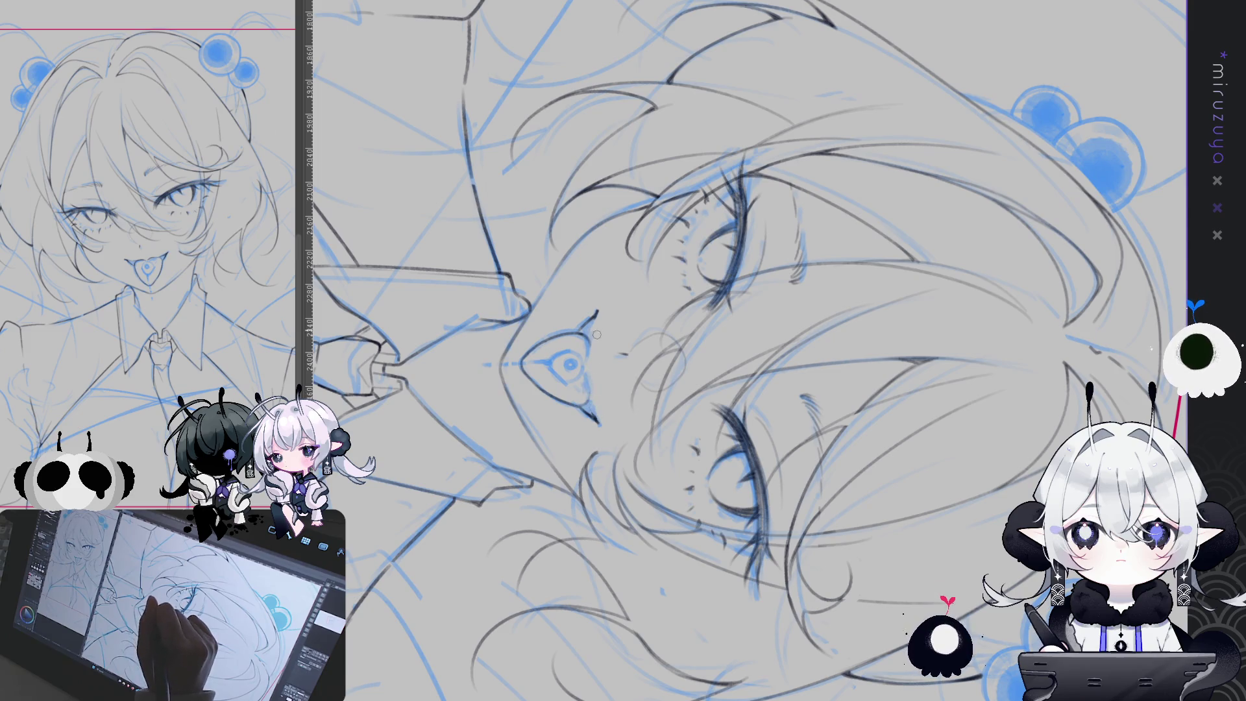
pyautogui.moveTo(597, 312); pyautogui.dragTo(585, 329)
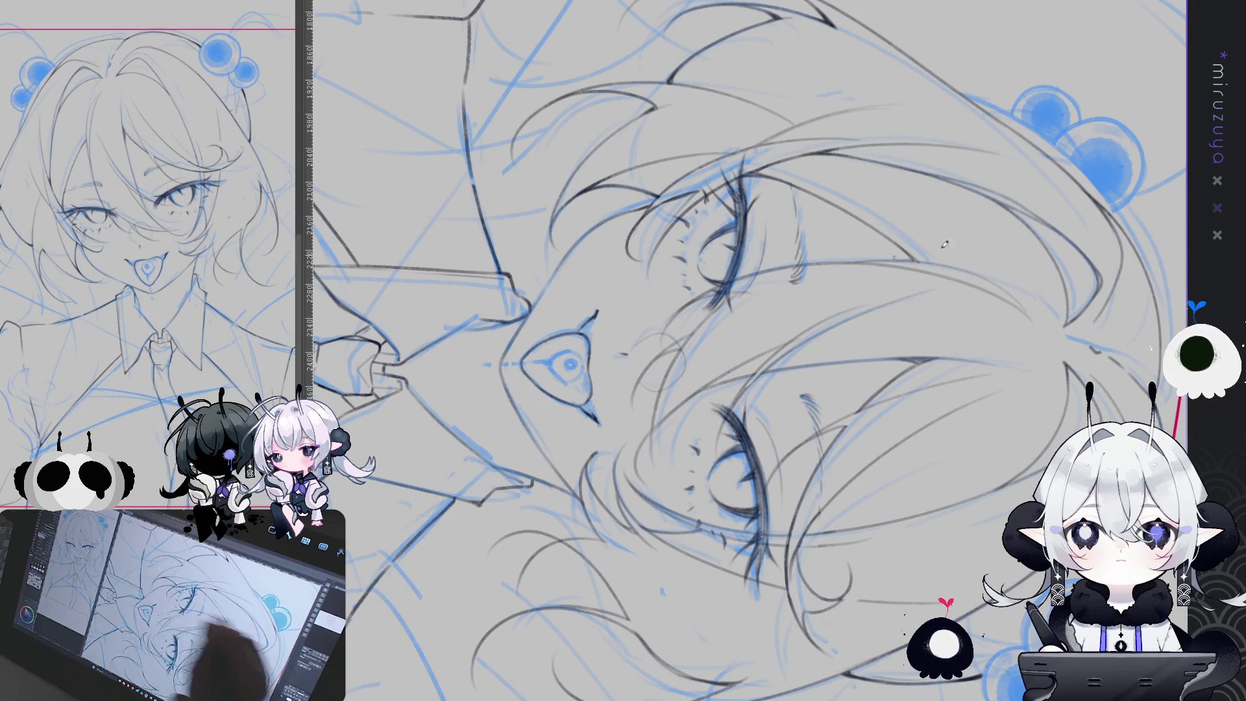
pyautogui.hotkey('ctrl', '@')
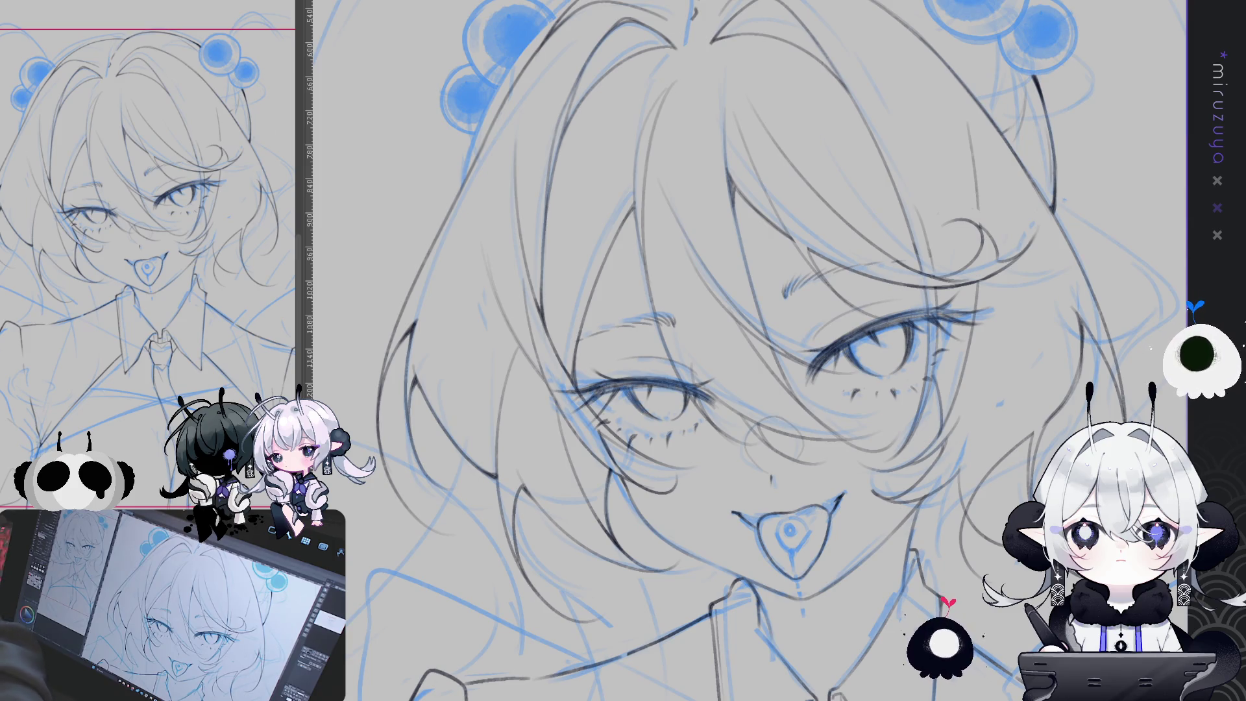
# Pan to bring the collar and tie into view, then rotate the canvas so the face lies sideways.
pyautogui.moveTo(900, 441); pyautogui.dragTo(692, 331)
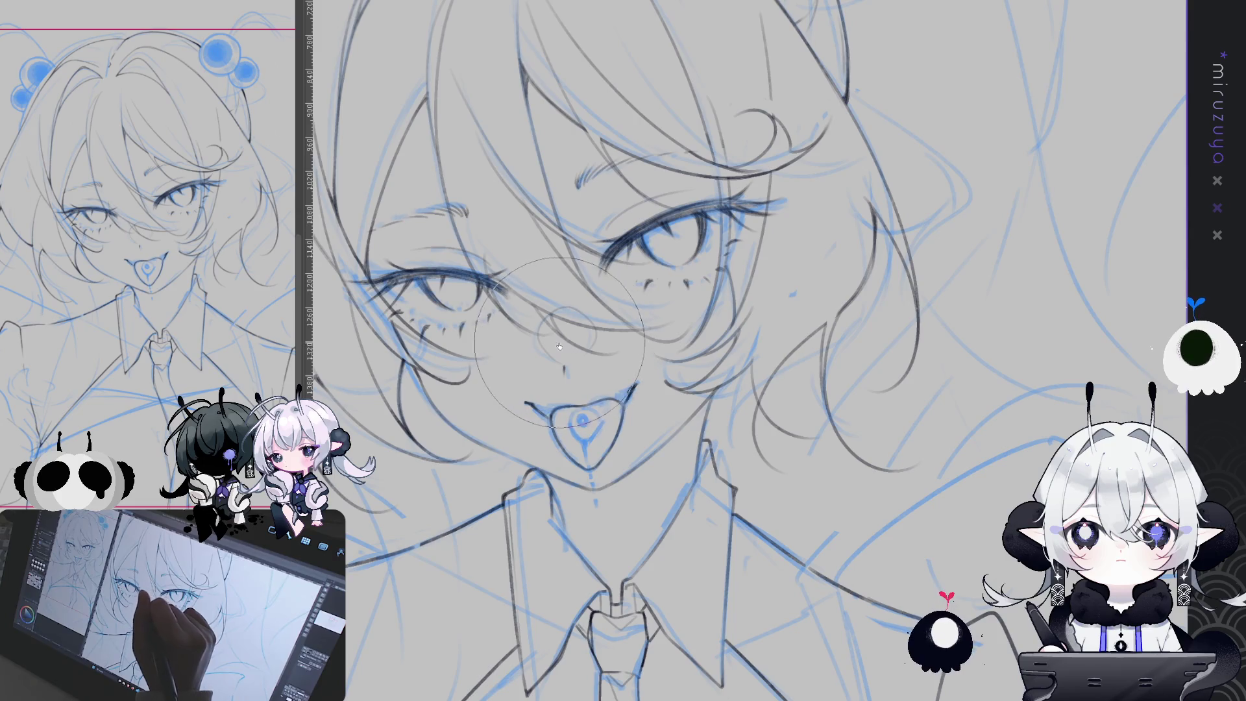
pyautogui.moveTo(561, 347)
pyautogui.mouseDown()
pyautogui.moveTo(950, 501)
pyautogui.moveTo(785, 669)
pyautogui.mouseUp()
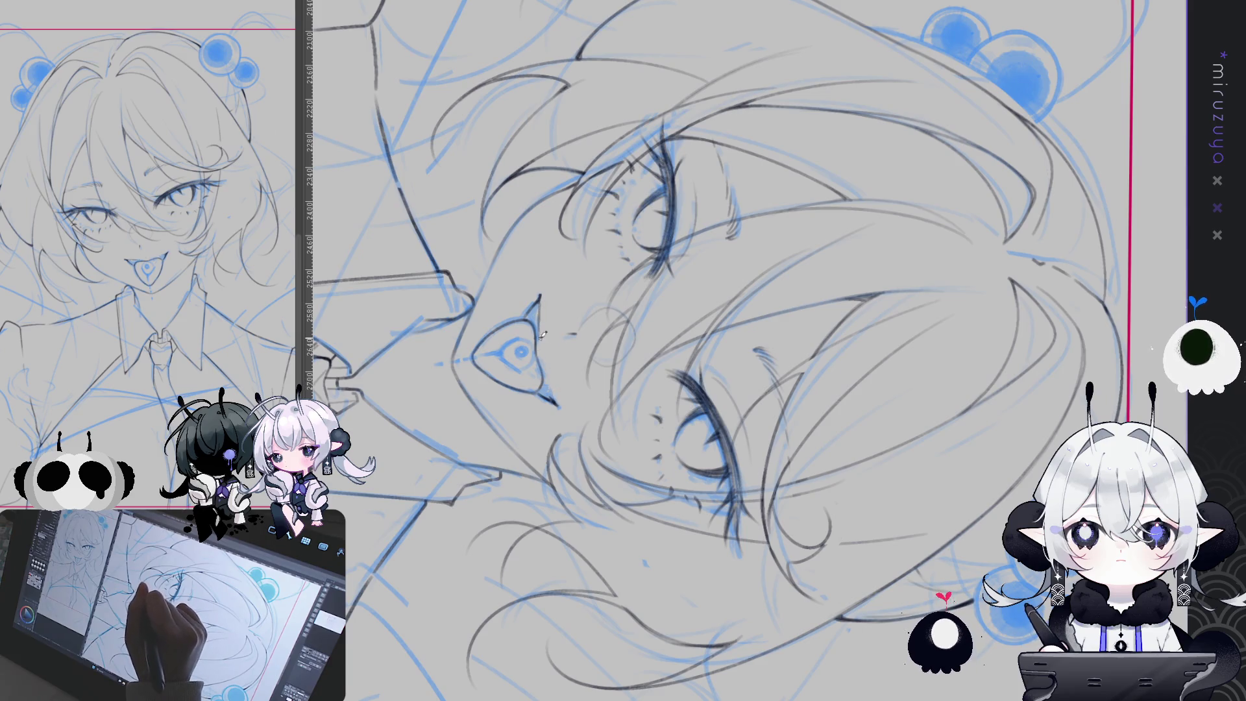
# Ink a short dark line along the nose, then return the view upright and centred on the face.
pyautogui.moveTo(540, 300); pyautogui.dragTo(542, 326)
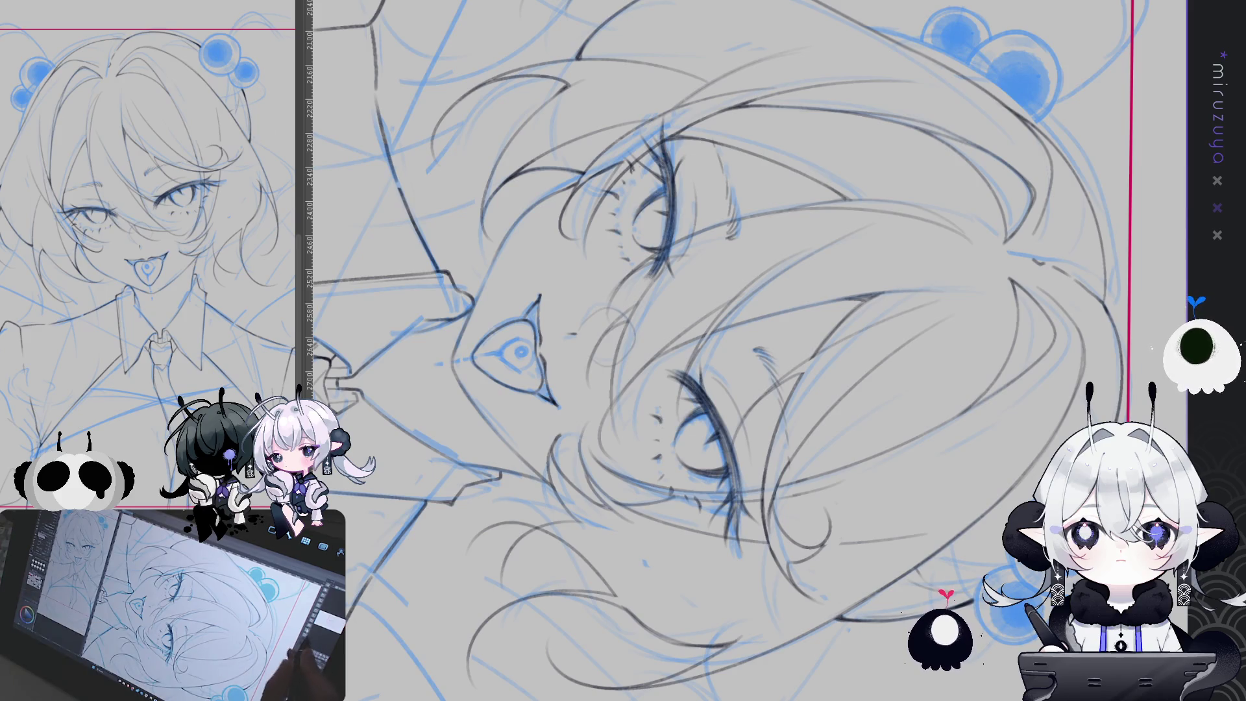
pyautogui.press('@')
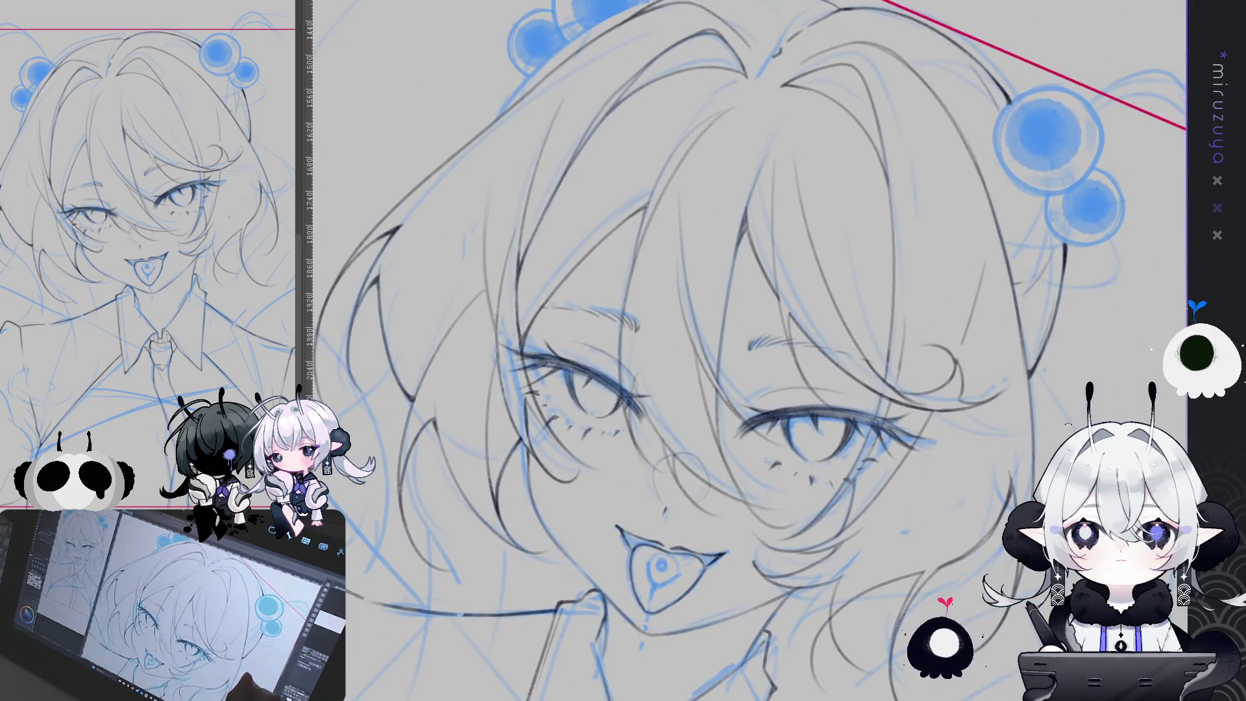
pyautogui.press('-')
pyautogui.press('-')
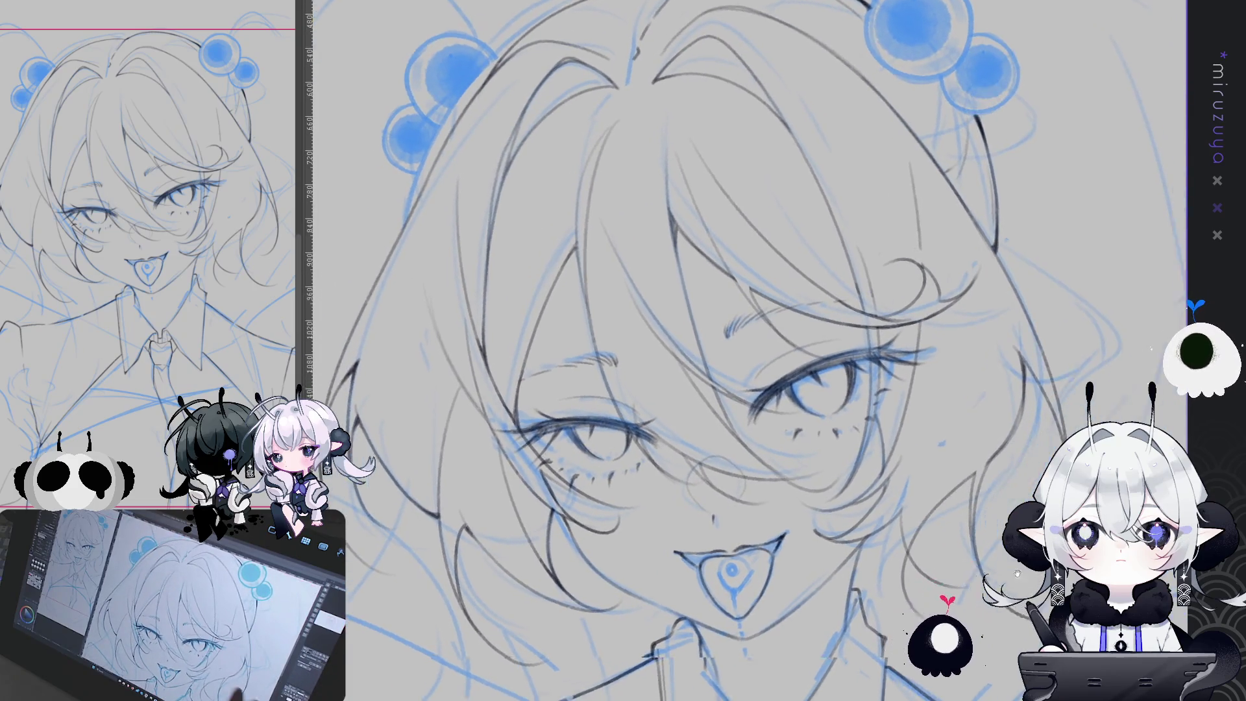
pyautogui.scroll(-2, 706, 351)
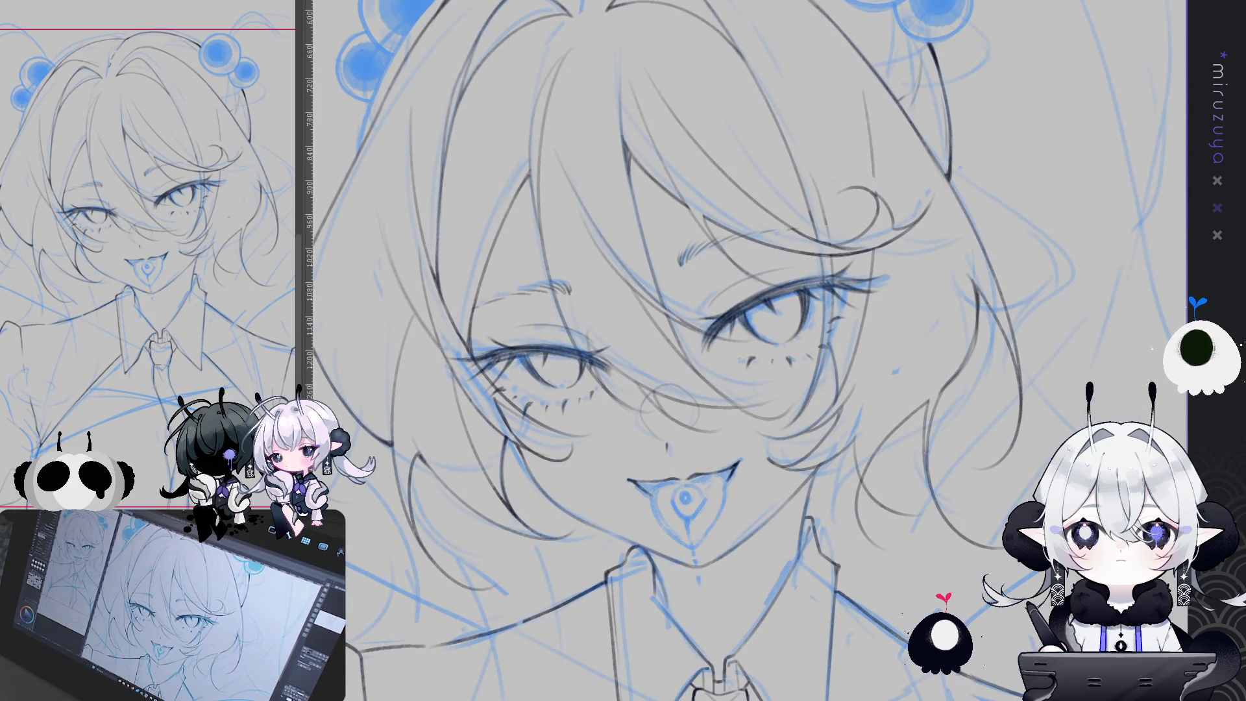
pyautogui.scroll(-2, 747, 350)
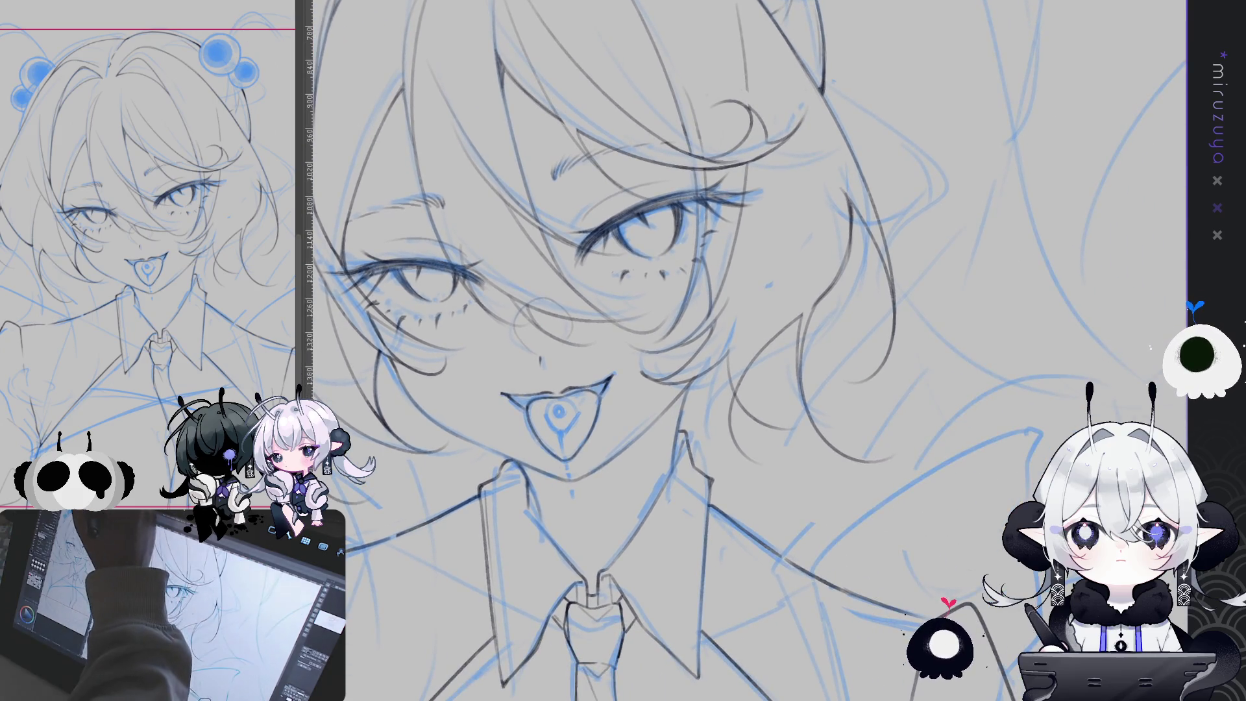
pyautogui.moveTo(688, 364)
pyautogui.mouseDown()
pyautogui.moveTo(729, 419)
pyautogui.moveTo(712, 579)
pyautogui.mouseUp()
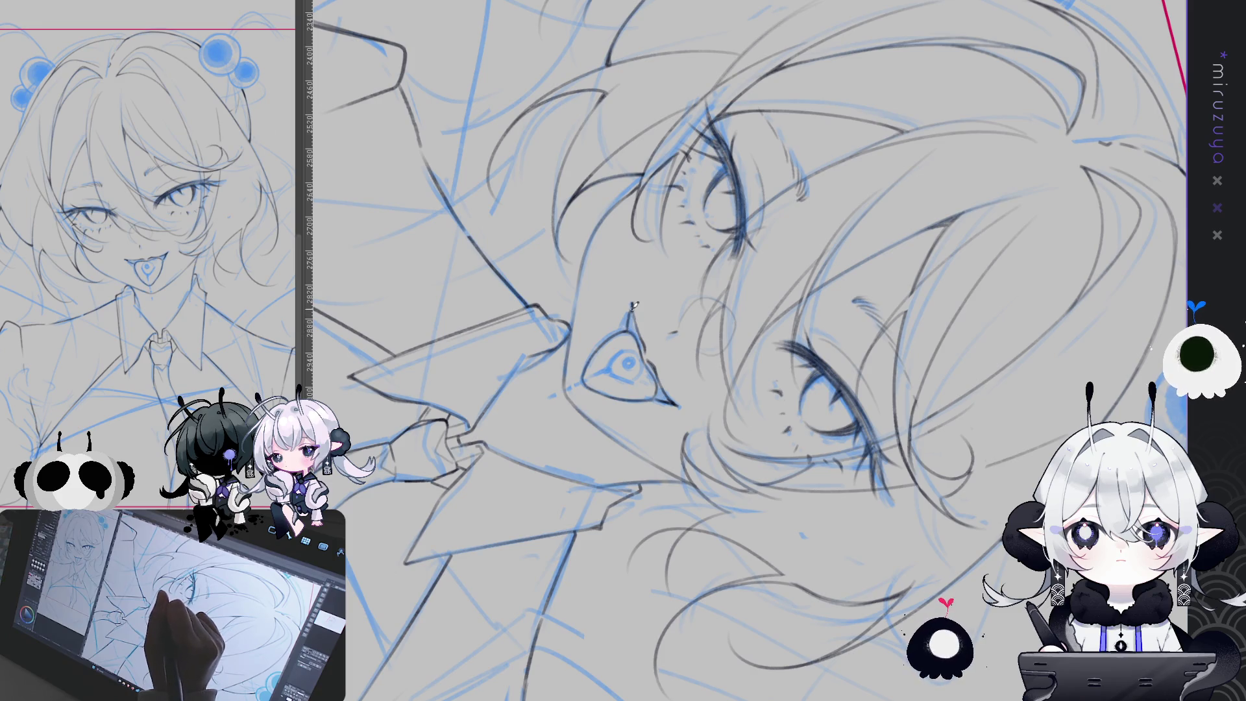
# Tilt the canvas to a new inking angle, turn it back upright, and scroll down toward the collar.
pyautogui.moveTo(634, 342); pyautogui.dragTo(831, 429)
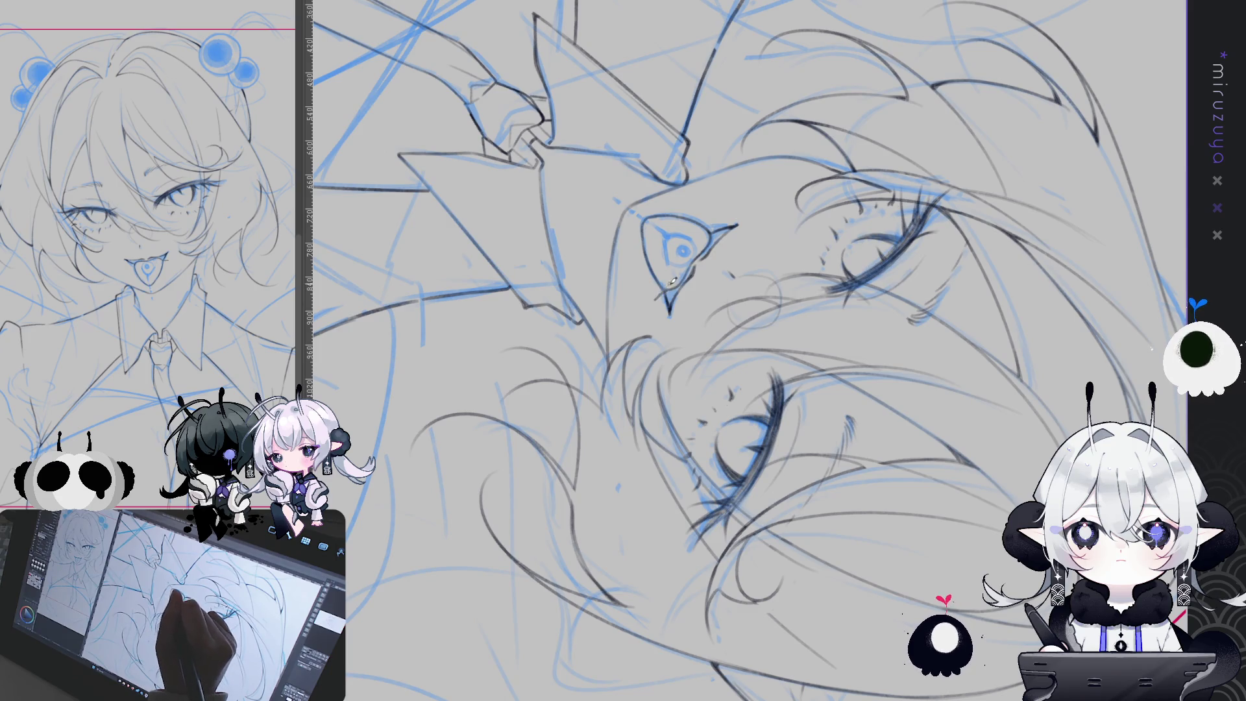
pyautogui.moveTo(669, 308)
pyautogui.mouseDown()
pyautogui.moveTo(919, 425)
pyautogui.moveTo(620, 355)
pyautogui.mouseUp()
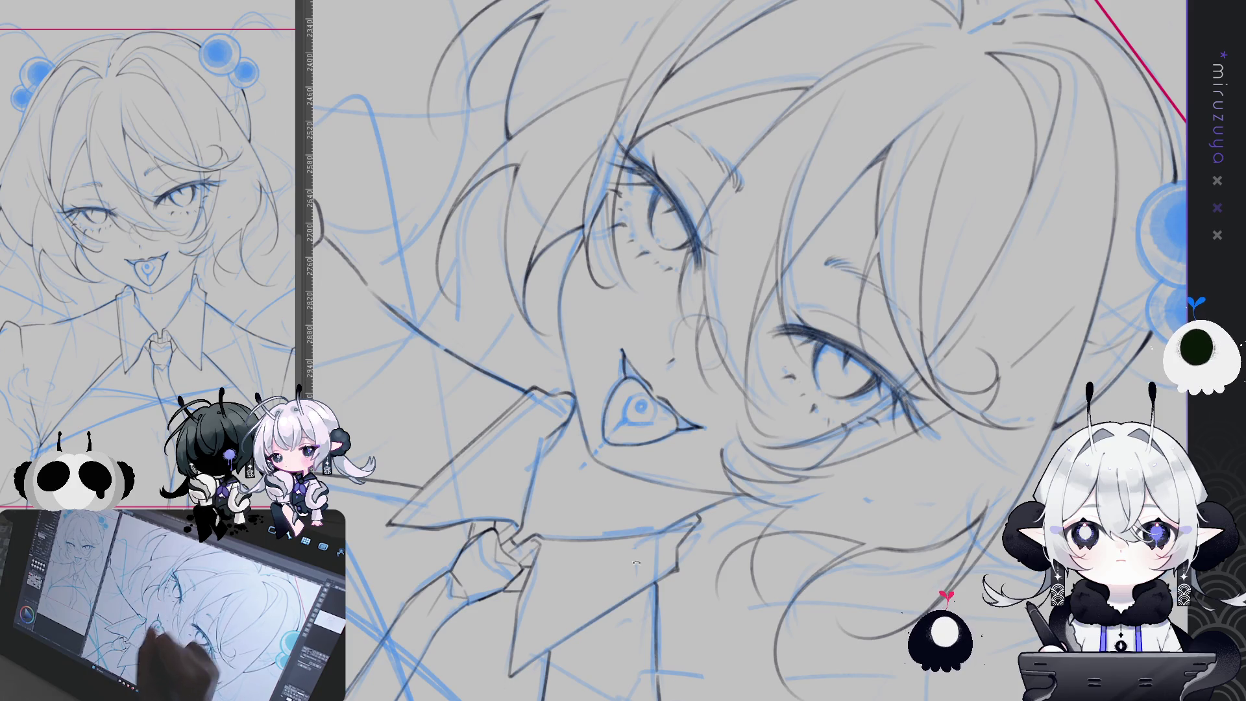
pyautogui.scroll(-5, 653, 474)
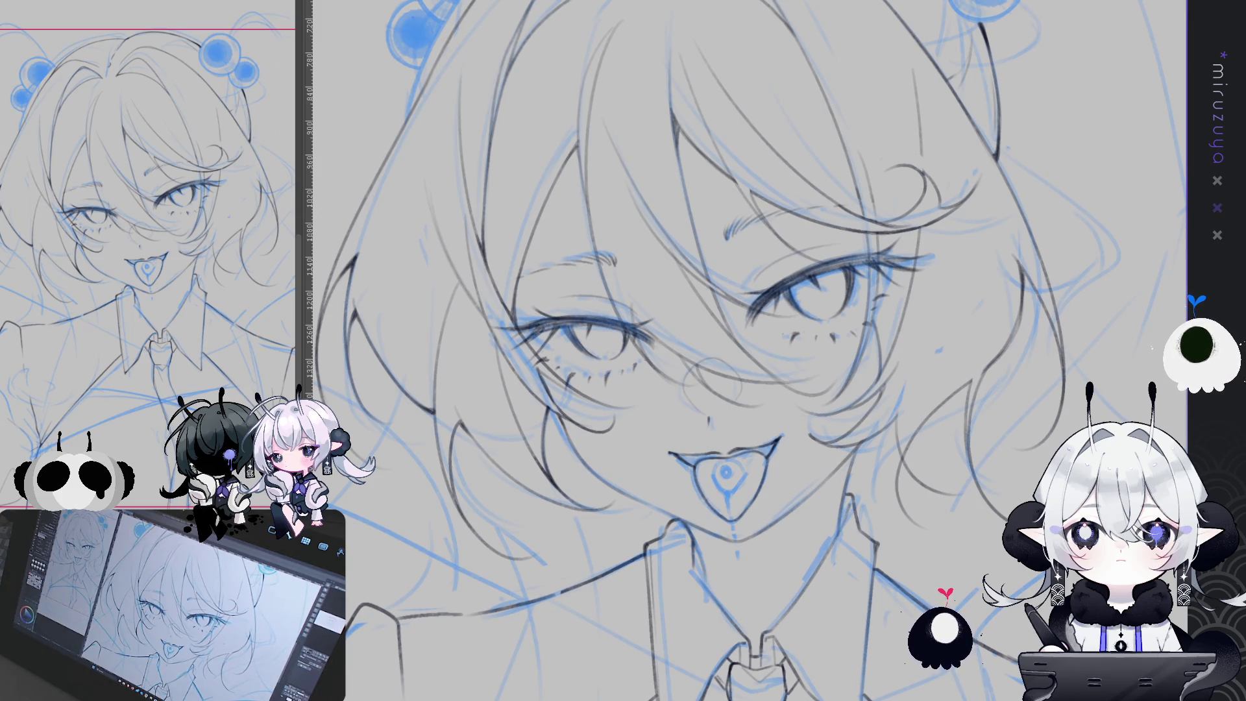
pyautogui.scroll(-3, 747, 350)
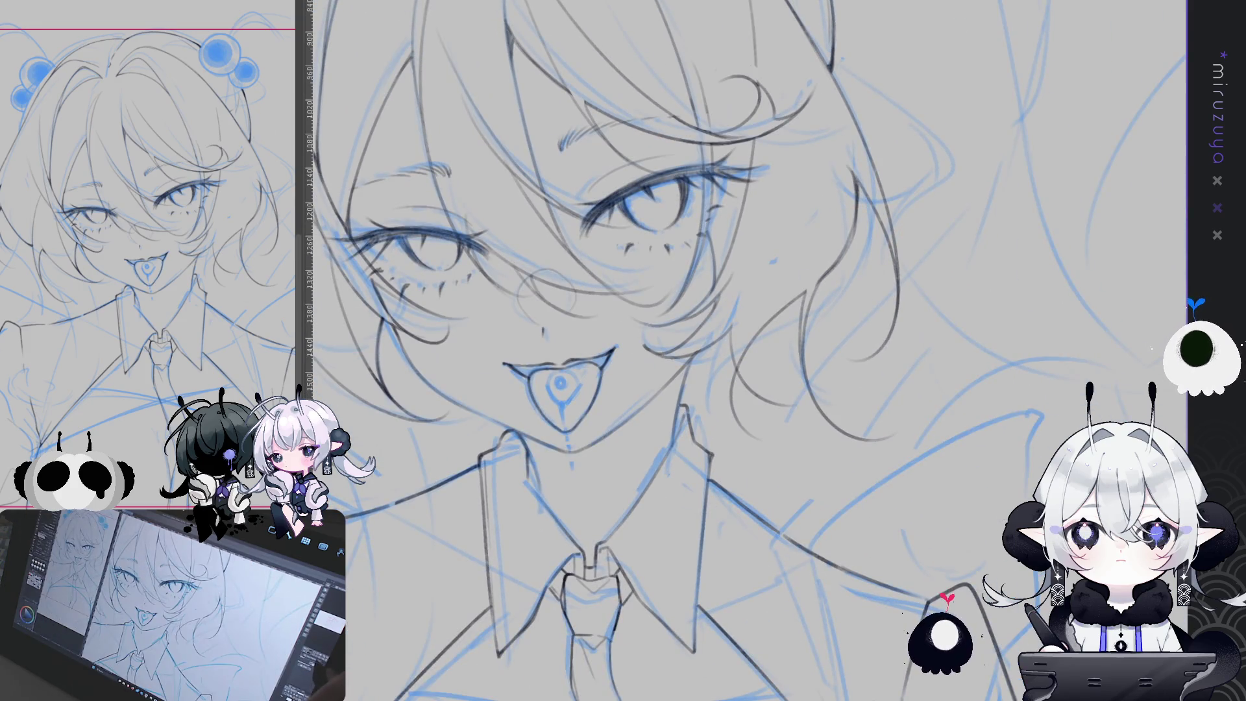
pyautogui.hotkey('ctrl', '+')
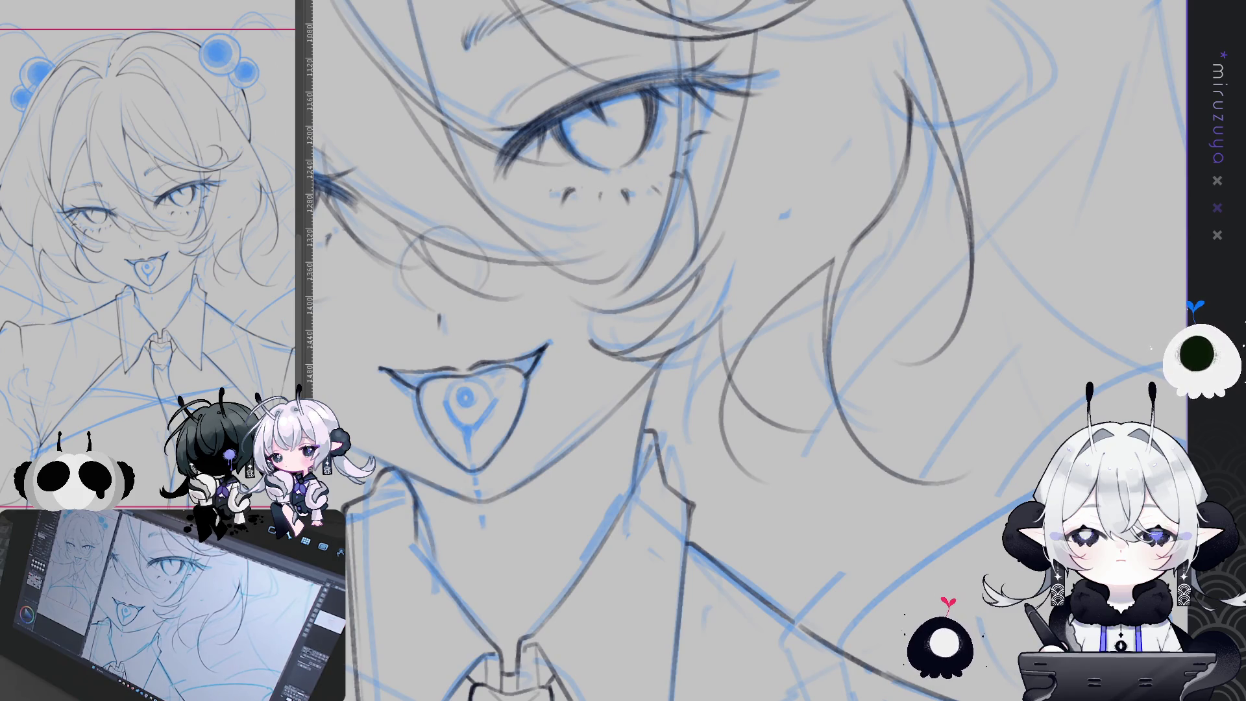
pyautogui.scroll(1, 746, 351)
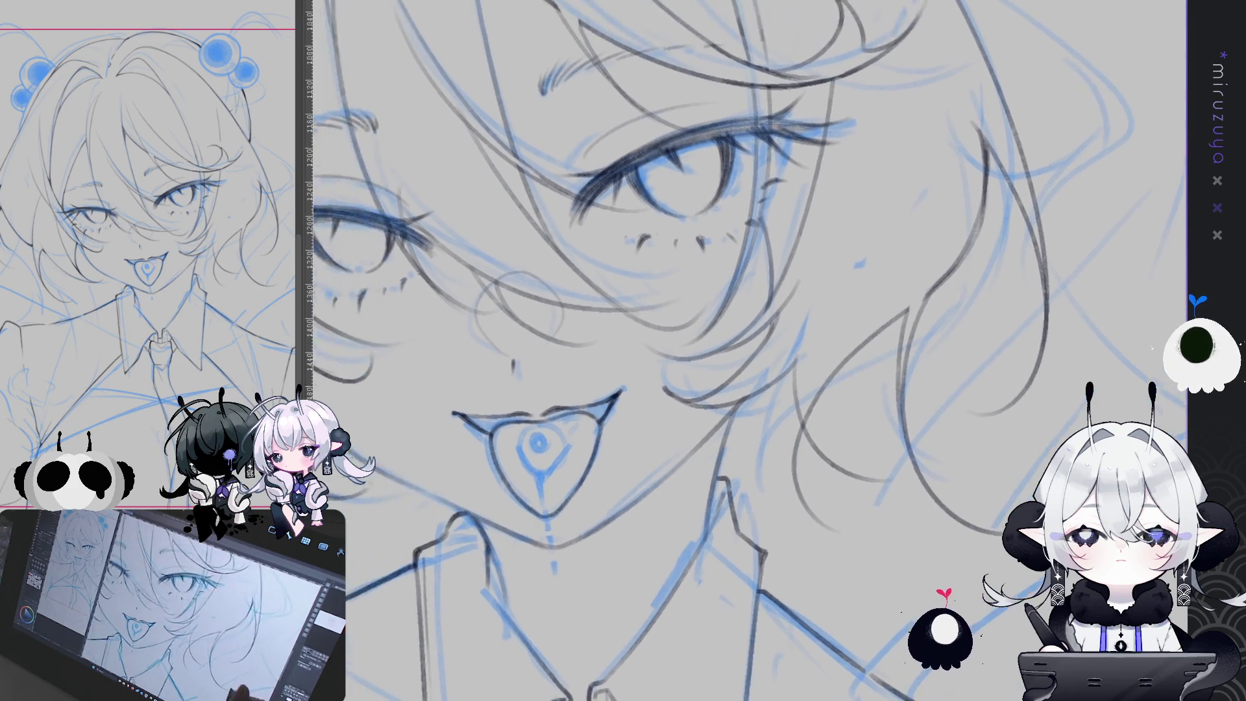
pyautogui.moveTo(746, 350); pyautogui.dragTo(711, 178)
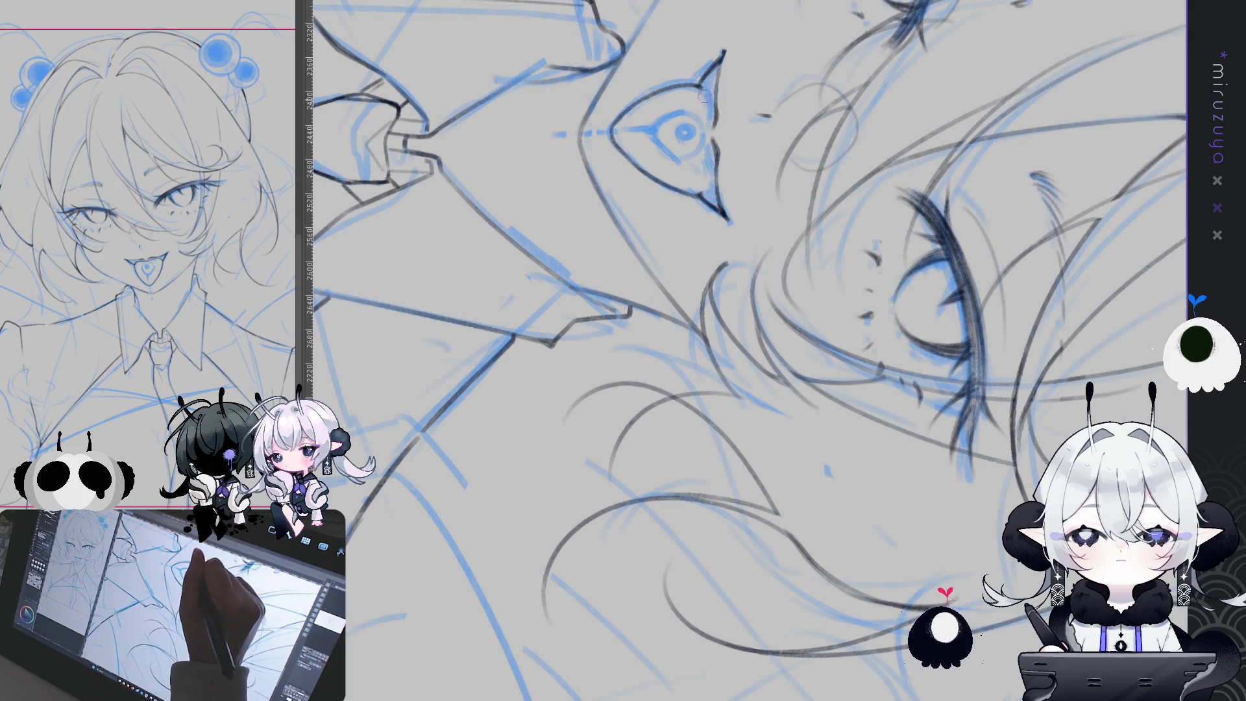
# Turn the canvas upright with the face centred.
pyautogui.moveTo(516, 531)
pyautogui.mouseDown()
pyautogui.moveTo(649, 454)
pyautogui.moveTo(789, 476)
pyautogui.mouseUp()
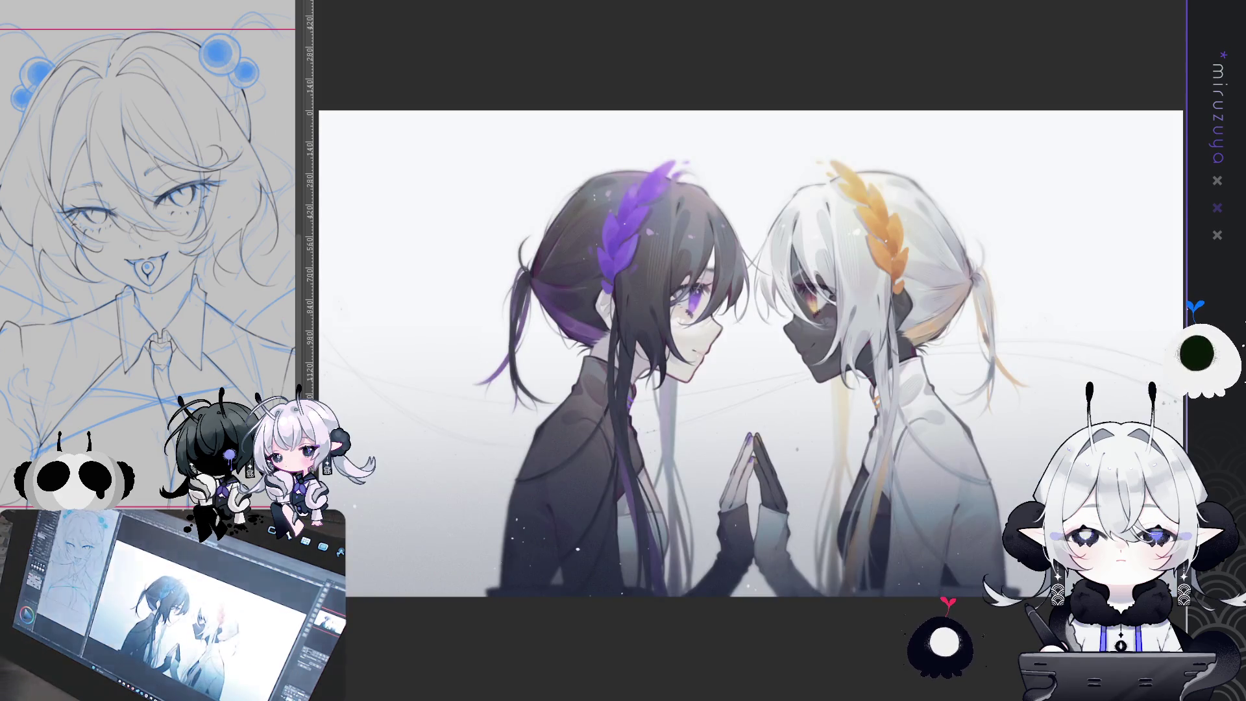
# Switch from the two-figures artwork to the white-haired character sheet with Ctrl+Tab and centre it.
pyautogui.moveTo(798, 152); pyautogui.dragTo(762, 80)
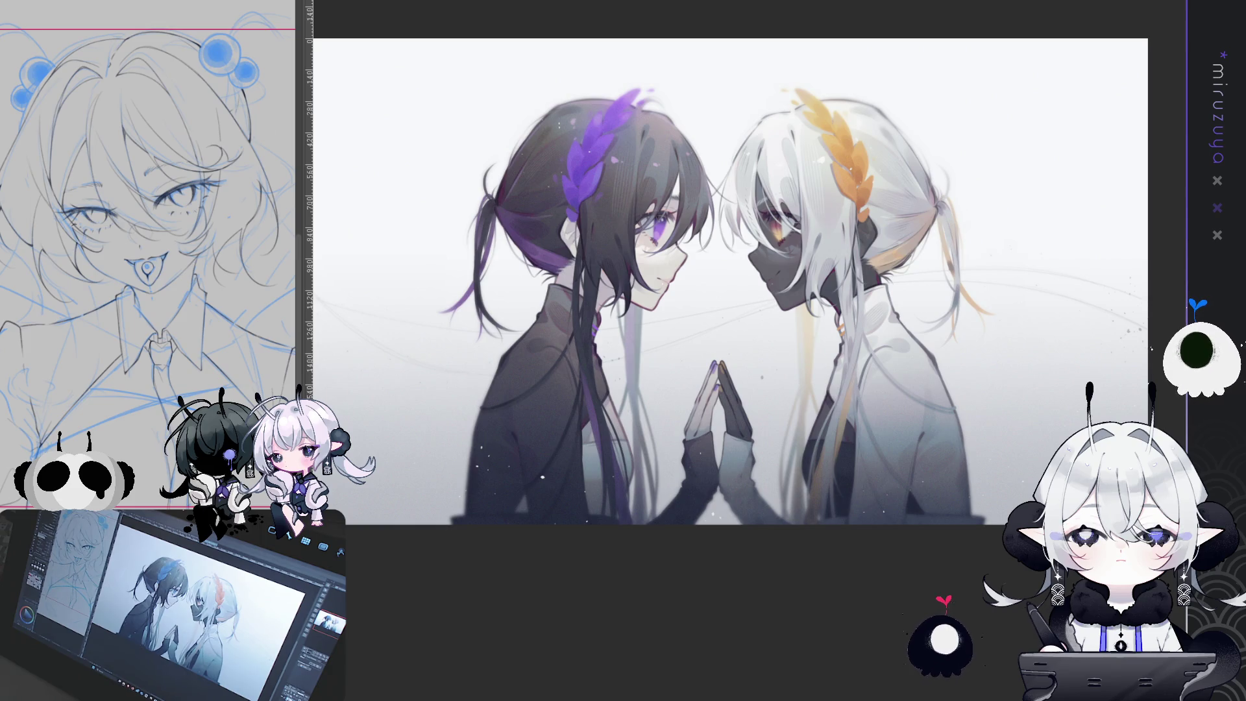
pyautogui.hotkey('ctrl', 'Tab')
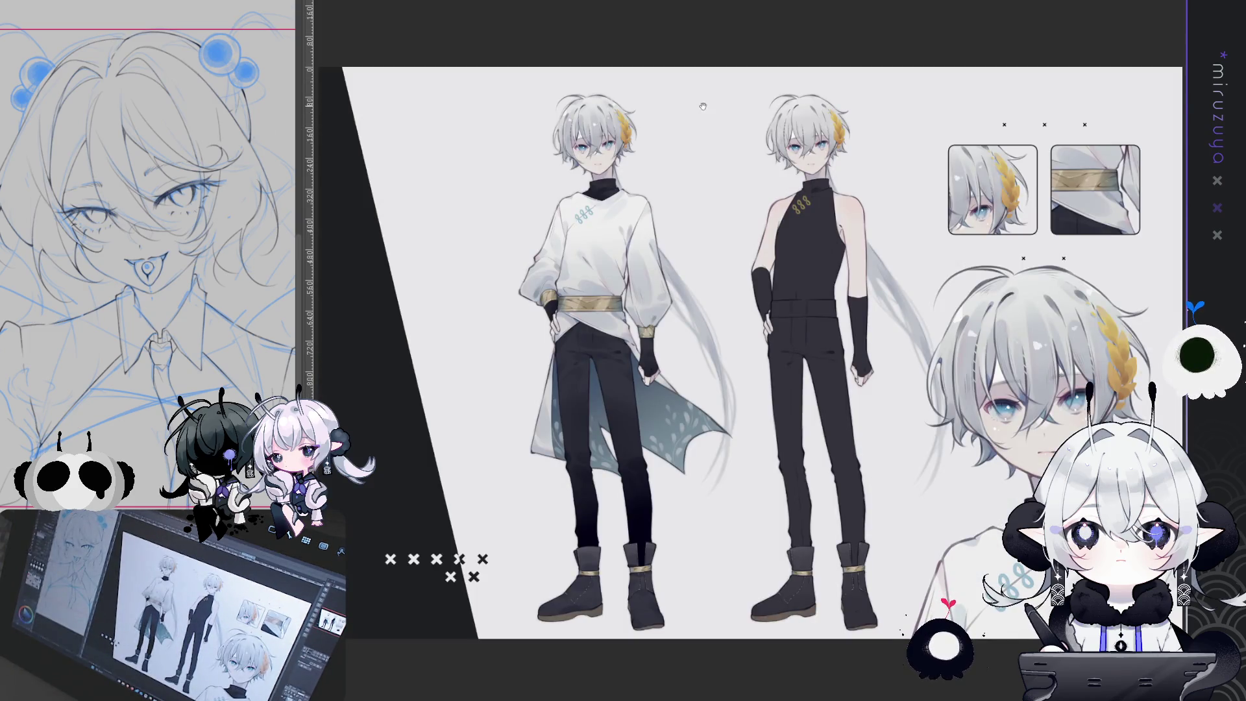
pyautogui.moveTo(717, 155); pyautogui.dragTo(585, 112)
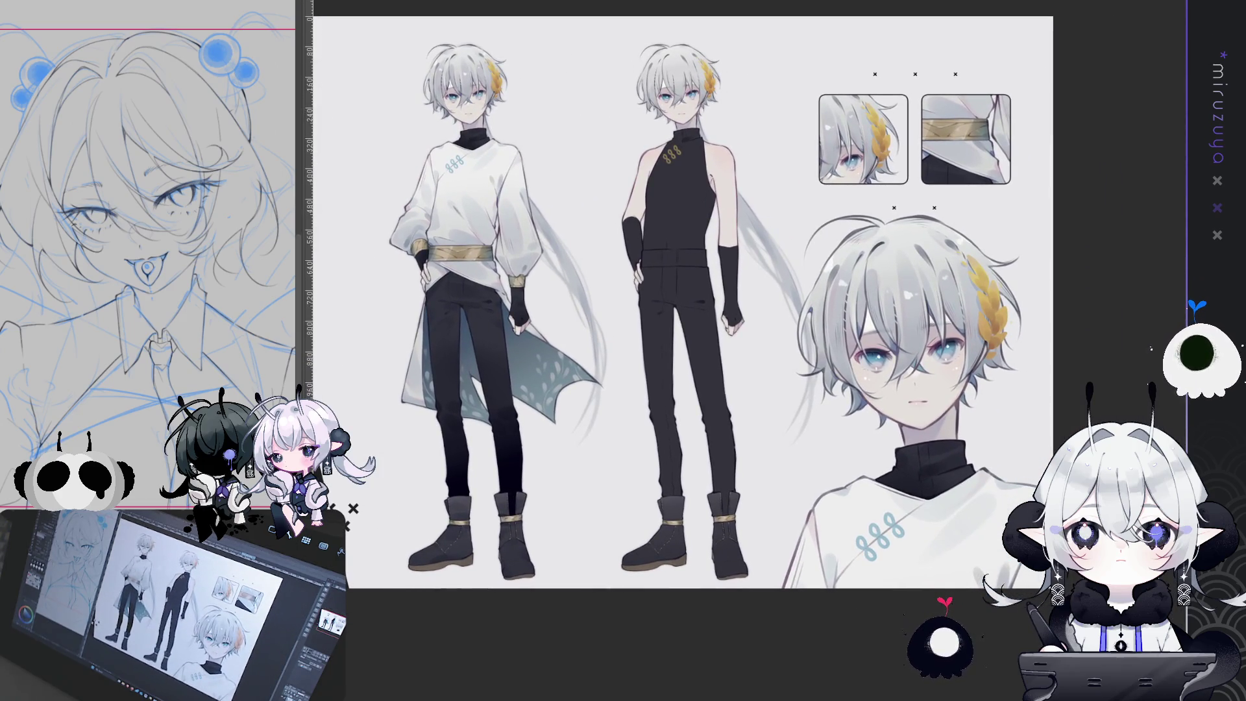